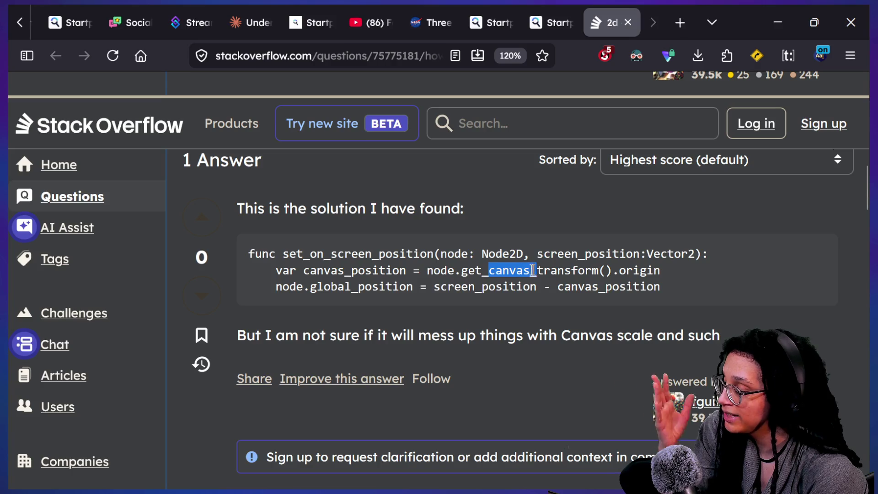
Study the get_canvas_transform().origin expression in the Stack Overflow answer.
{"action": "left_click_drag", "start_coordinate": [454, 271], "coordinate": [597, 271]}
{"action": "mouse_move", "coordinate": [660, 271]}
{"action": "left_mouse_down"}
{"action": "mouse_move", "coordinate": [413, 271]}
{"action": "mouse_move", "coordinate": [426, 271]}
{"action": "left_mouse_up"}
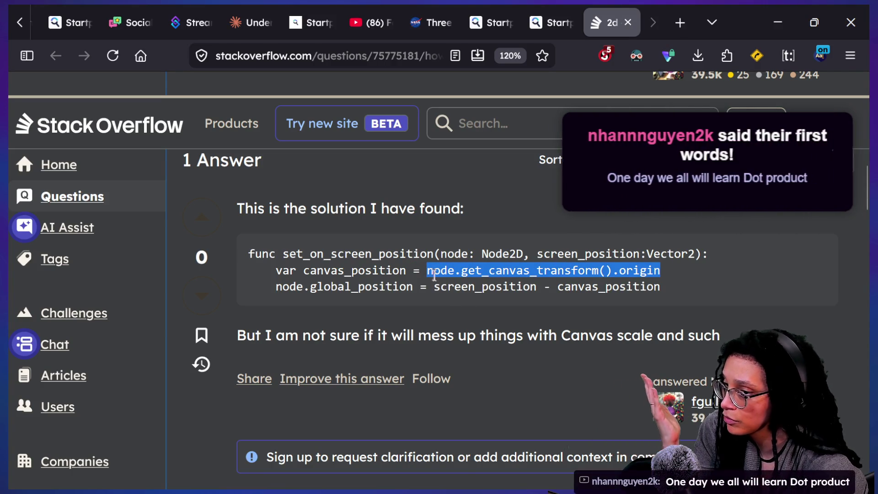
{"action": "left_click", "coordinate": [435, 272]}
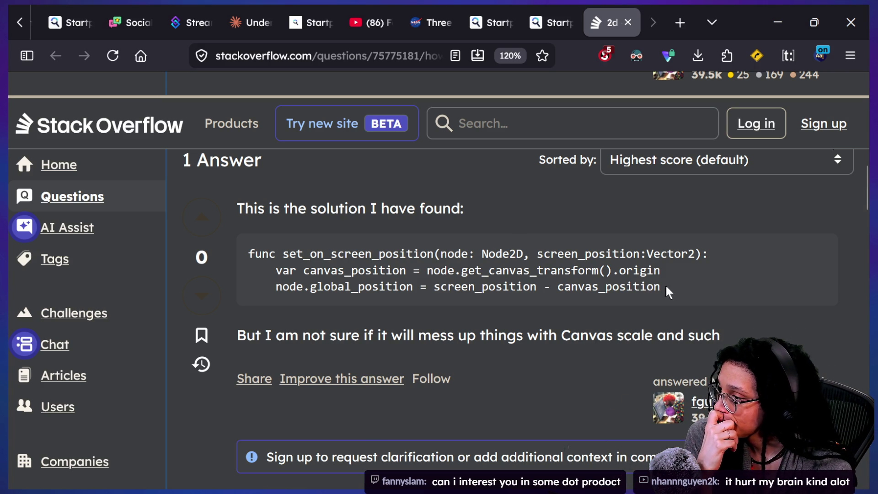
Review the answer's screen_position - canvas_position and global_position lines.
{"action": "left_click_drag", "start_coordinate": [665, 286], "coordinate": [433, 289]}
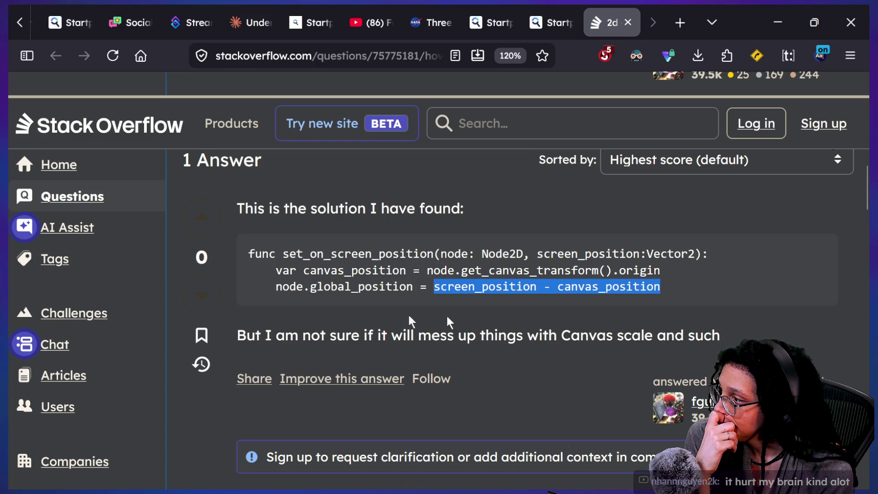
{"action": "mouse_move", "coordinate": [427, 270]}
{"action": "left_mouse_down"}
{"action": "mouse_move", "coordinate": [656, 243]}
{"action": "mouse_move", "coordinate": [705, 273]}
{"action": "left_mouse_up"}
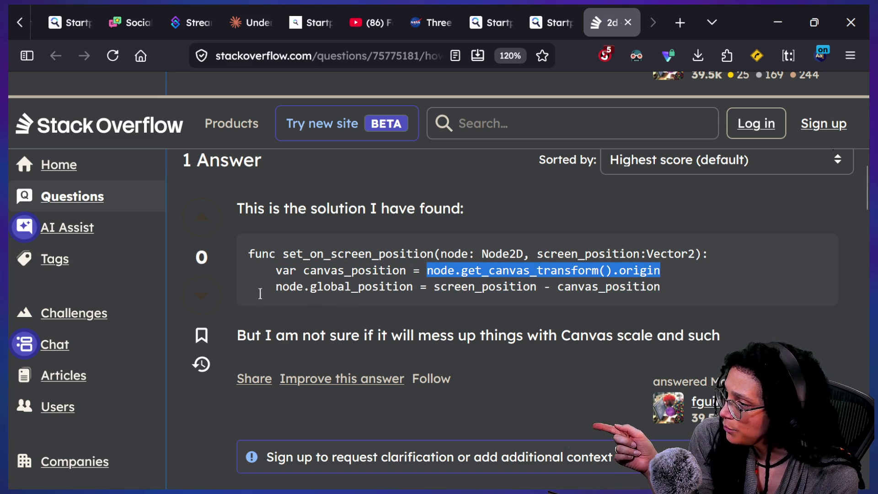
{"action": "left_click_drag", "start_coordinate": [275, 287], "coordinate": [492, 293]}
{"action": "left_click", "coordinate": [508, 290]}
{"action": "left_click_drag", "start_coordinate": [276, 287], "coordinate": [366, 287]}
{"action": "left_click", "coordinate": [627, 283]}
{"action": "triple_click", "coordinate": [713, 284]}
{"action": "left_click_drag", "start_coordinate": [249, 287], "coordinate": [296, 287]}
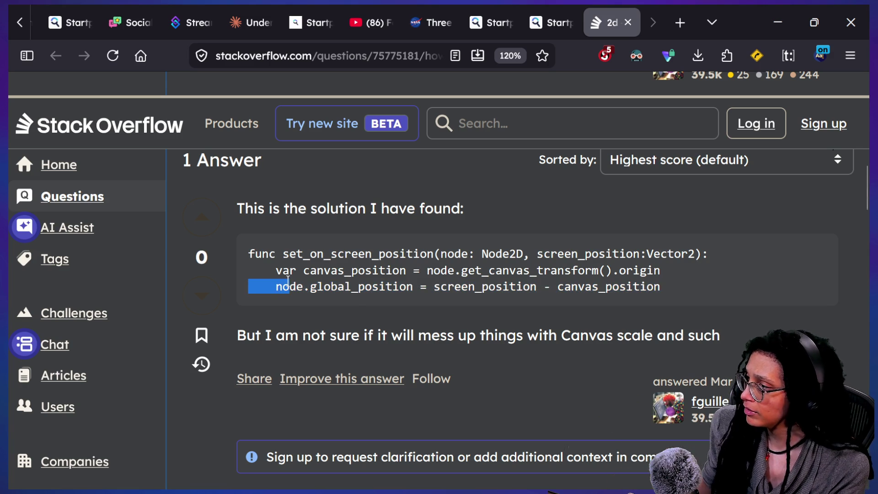
{"action": "left_click", "coordinate": [286, 285]}
{"action": "key", "text": "alt"}
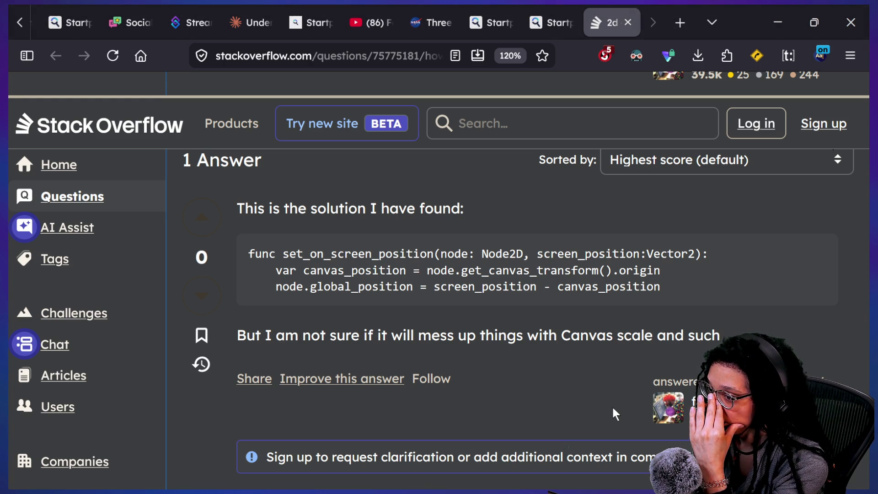
Show the idea_slot script in Godot in distraction-free mode, scrolled to animate_to_a_slot.
{"action": "key", "text": "alt+Tab"}
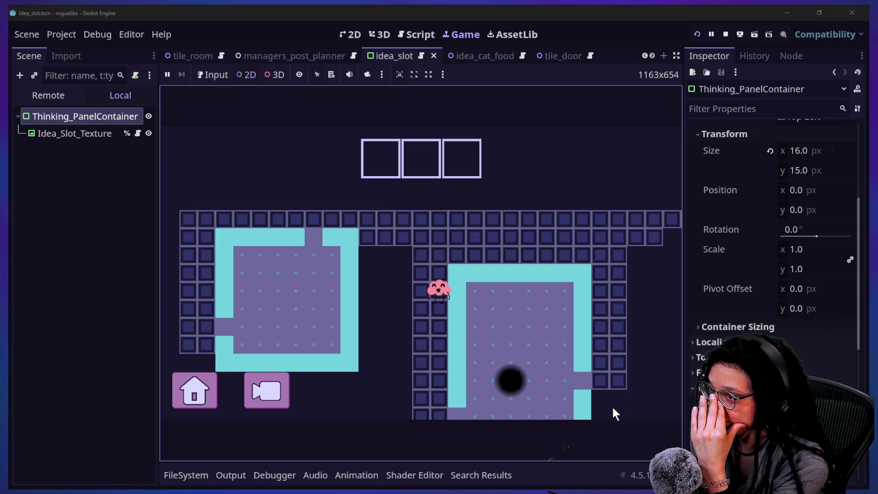
{"action": "left_click", "coordinate": [416, 34]}
{"action": "left_click", "coordinate": [455, 220]}
{"action": "key", "text": "ctrl+shift+F11"}
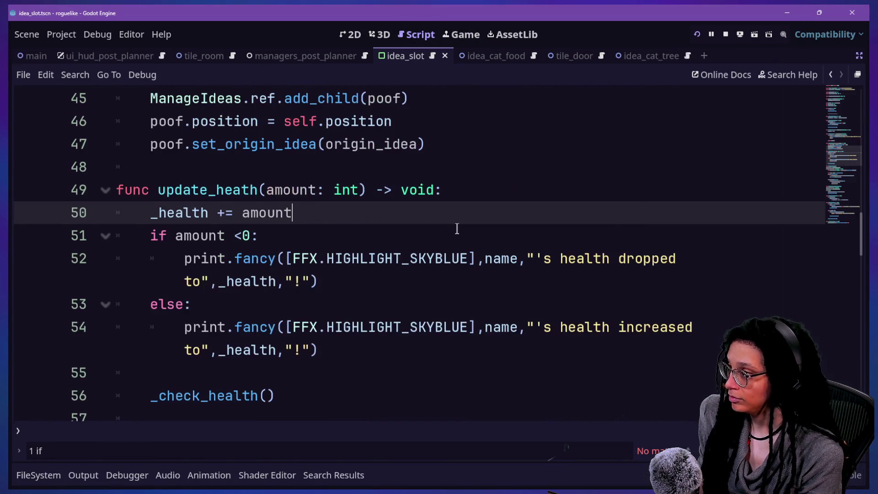
{"action": "scroll", "coordinate": [456, 228], "scroll_direction": "up", "scroll_amount": 2}
{"action": "scroll", "coordinate": [457, 229], "scroll_direction": "down", "scroll_amount": 1}
{"action": "scroll", "coordinate": [457, 228], "scroll_direction": "down", "scroll_amount": 6}
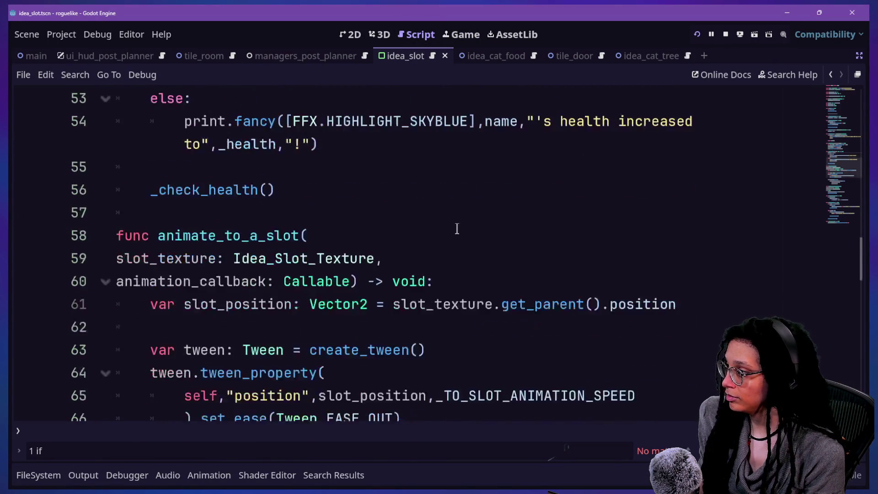
{"action": "scroll", "coordinate": [458, 227], "scroll_direction": "up", "scroll_amount": 1}
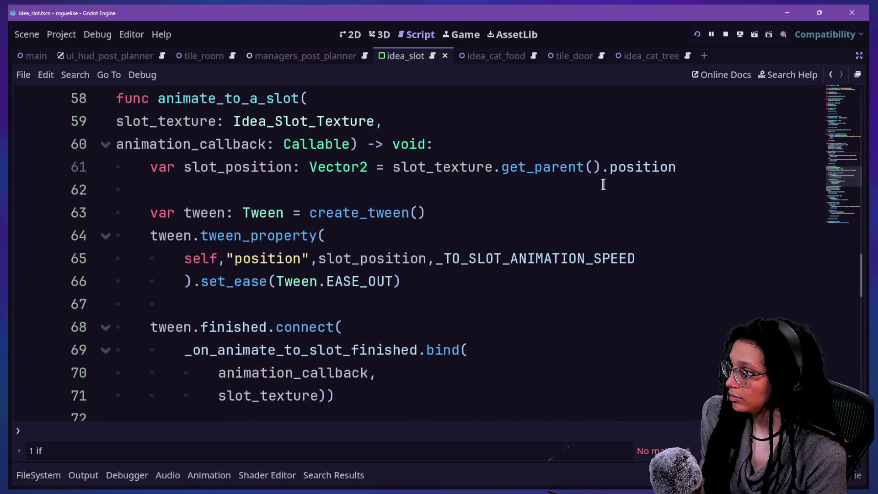
Insert an empty line after the slot_position declaration on line 61.
{"action": "mouse_move", "coordinate": [189, 160]}
{"action": "left_mouse_down"}
{"action": "mouse_move", "coordinate": [631, 180]}
{"action": "mouse_move", "coordinate": [684, 172]}
{"action": "left_mouse_up"}
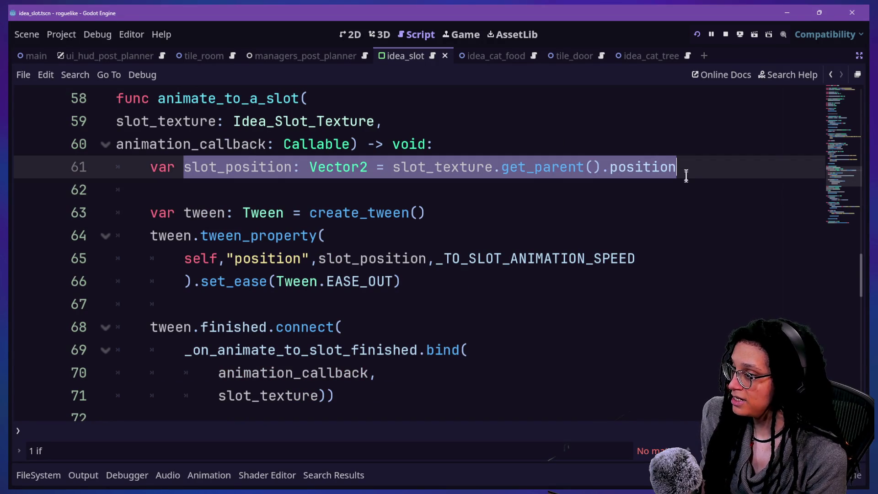
{"action": "left_click", "coordinate": [684, 173]}
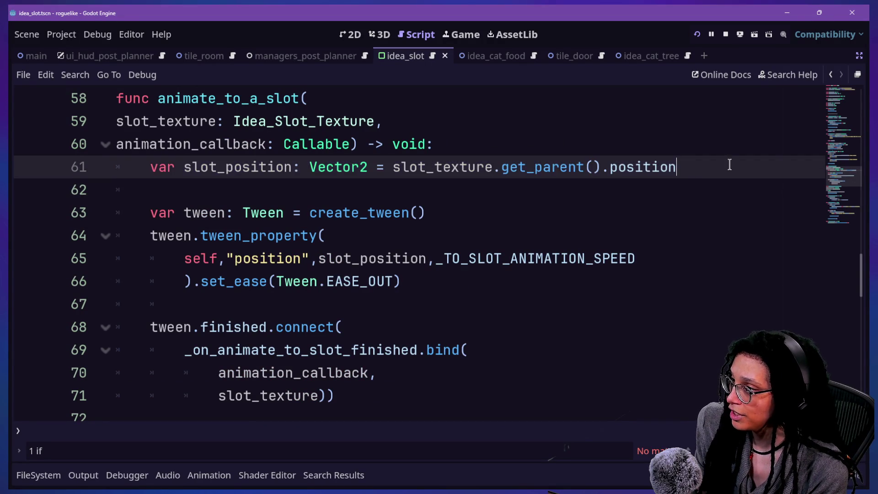
{"action": "key", "text": "Return"}
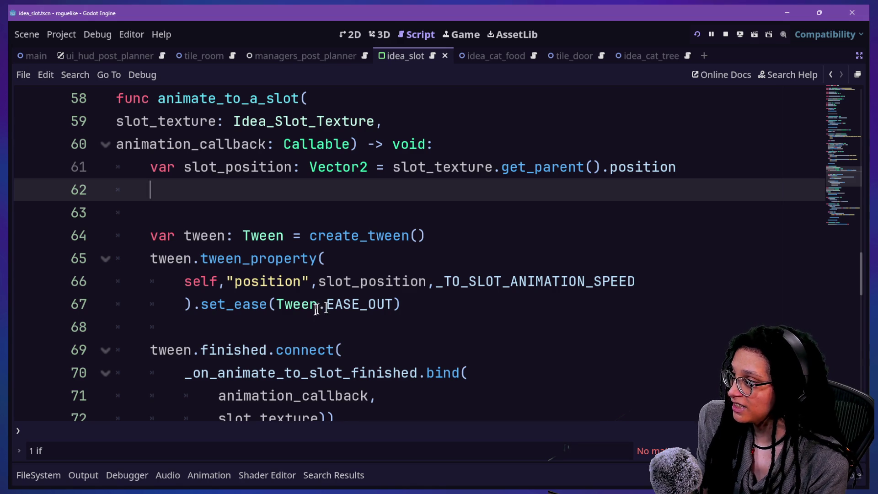
Inspect the tween's 'position' argument and other slot_position uses, then return to the browser.
{"action": "left_click_drag", "start_coordinate": [226, 281], "coordinate": [308, 289]}
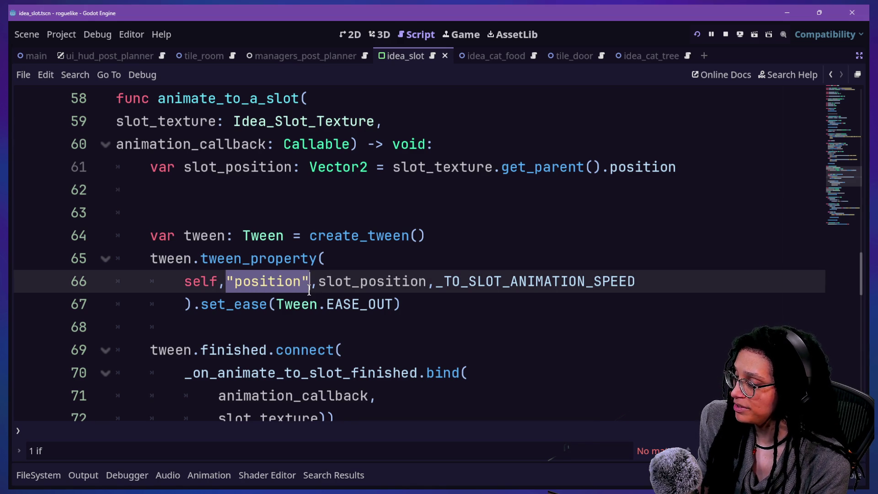
{"action": "left_click", "coordinate": [216, 265]}
{"action": "left_click", "coordinate": [251, 282]}
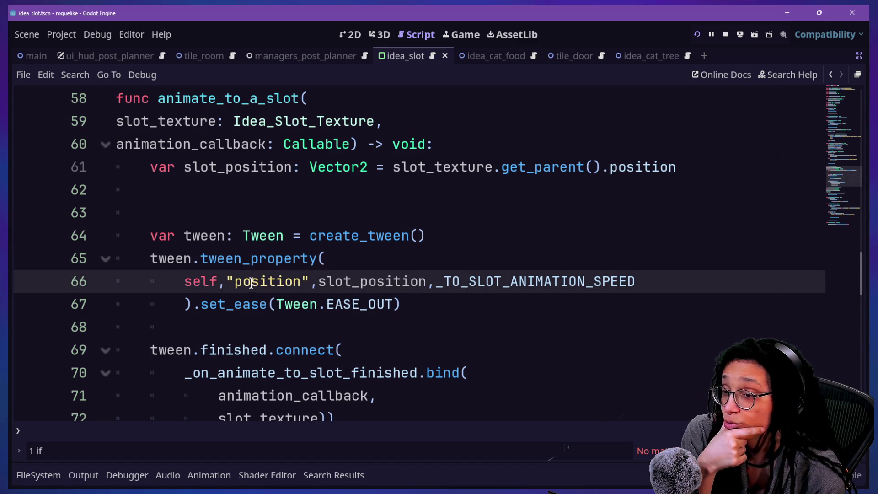
{"action": "mouse_move", "coordinate": [251, 284]}
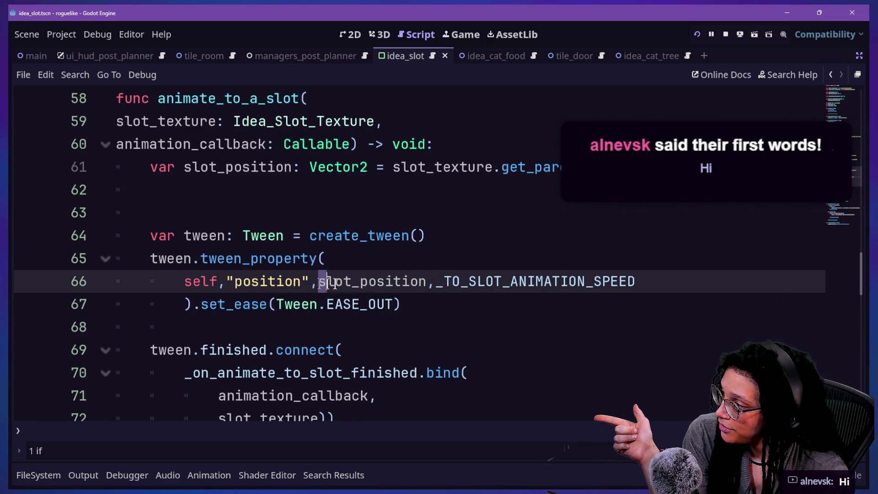
{"action": "left_click_drag", "start_coordinate": [319, 280], "coordinate": [430, 281]}
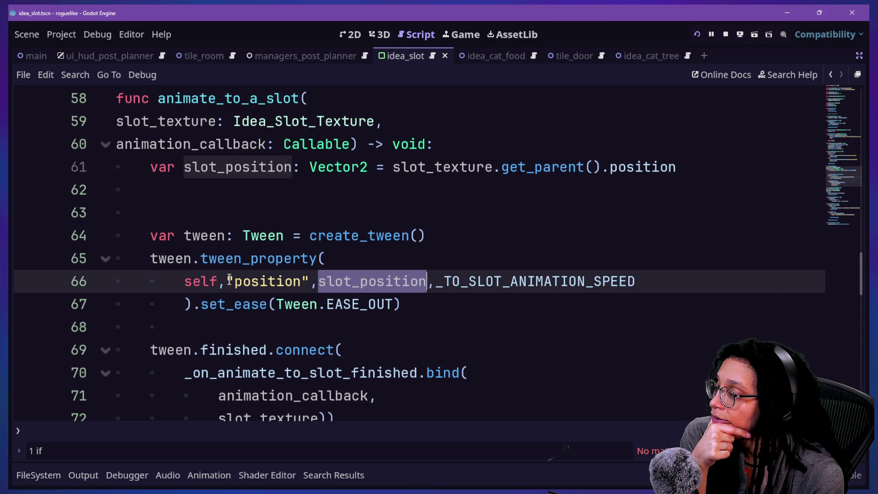
{"action": "left_click_drag", "start_coordinate": [229, 280], "coordinate": [309, 280]}
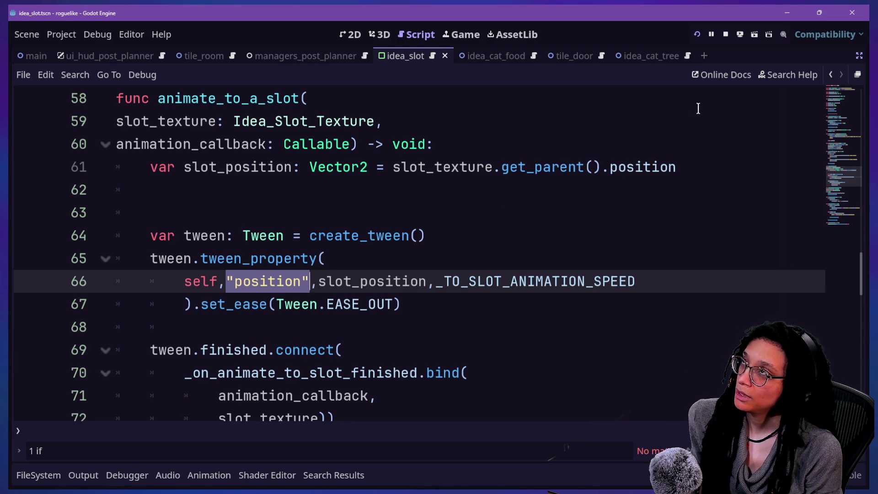
{"action": "key", "text": "alt+Tab"}
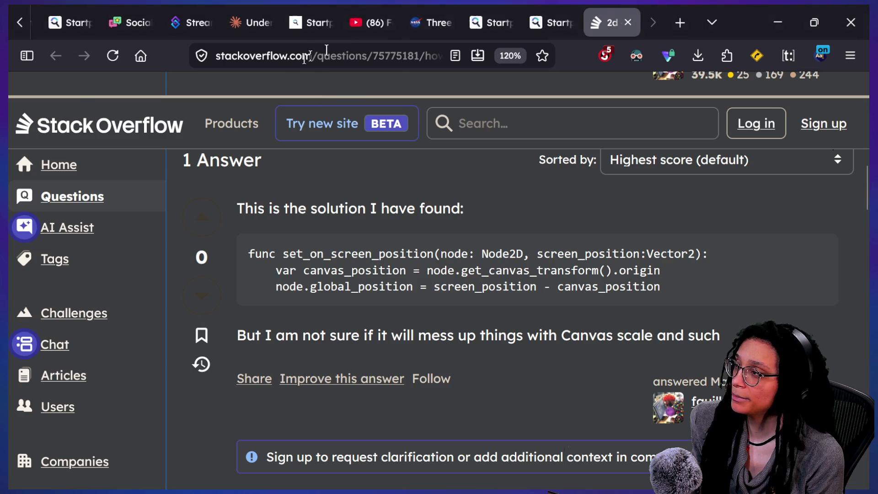
From the 'gdscript convert control position to node2d position' results, open the Godot Forums 'Canvas Control to 2D World Coordinates' thread.
{"action": "left_click", "coordinate": [553, 13]}
{"action": "left_click", "coordinate": [473, 105]}
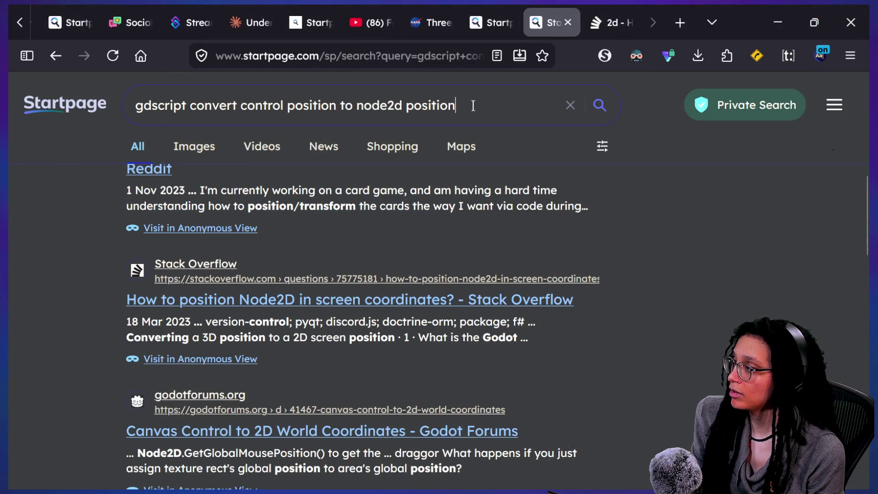
{"action": "key", "text": "ctrl+a"}
{"action": "left_click", "coordinate": [231, 105]}
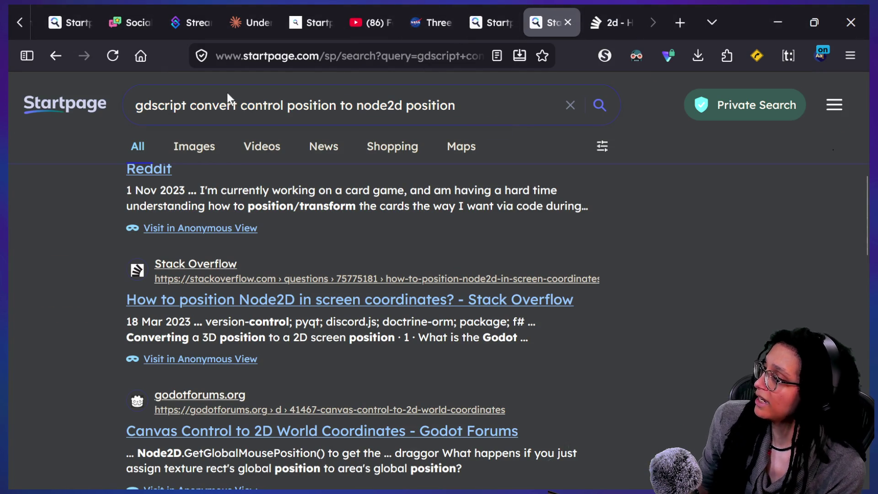
{"action": "key", "text": "ctrl+a"}
{"action": "left_click_drag", "start_coordinate": [247, 105], "coordinate": [321, 107]}
{"action": "left_click_drag", "start_coordinate": [353, 106], "coordinate": [457, 105]}
{"action": "left_click", "coordinate": [456, 105]}
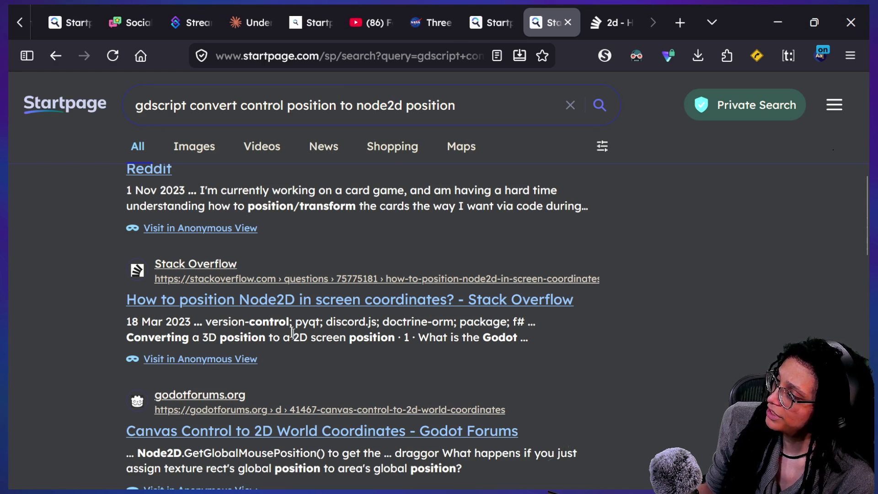
{"action": "left_click_drag", "start_coordinate": [363, 105], "coordinate": [437, 105]}
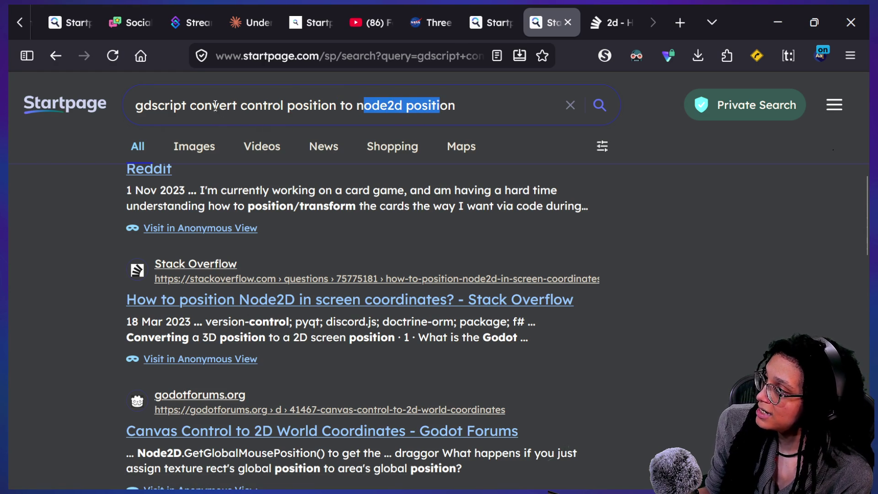
{"action": "left_click_drag", "start_coordinate": [219, 106], "coordinate": [301, 104]}
{"action": "scroll", "coordinate": [385, 285], "scroll_direction": "down", "scroll_amount": 3}
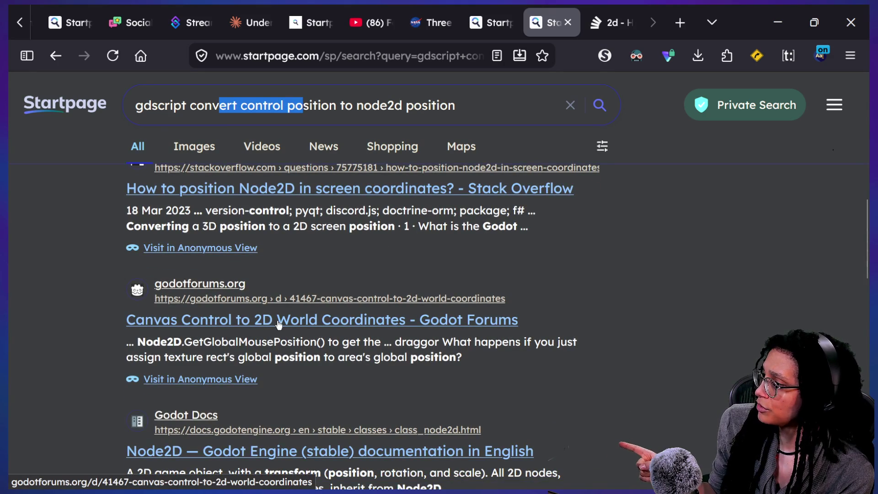
{"action": "left_click", "coordinate": [277, 321]}
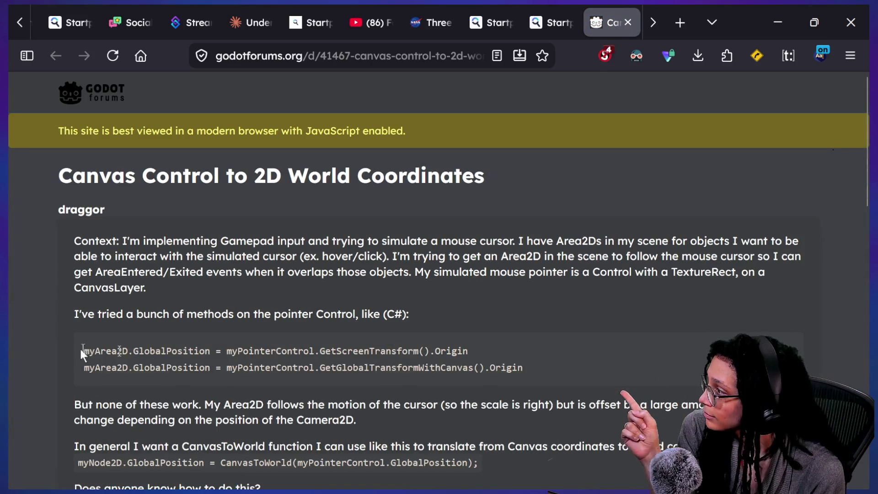
Read the forum's final solution using the inverse CanvasTransform.
{"action": "scroll", "coordinate": [185, 252], "scroll_direction": "down", "scroll_amount": 6}
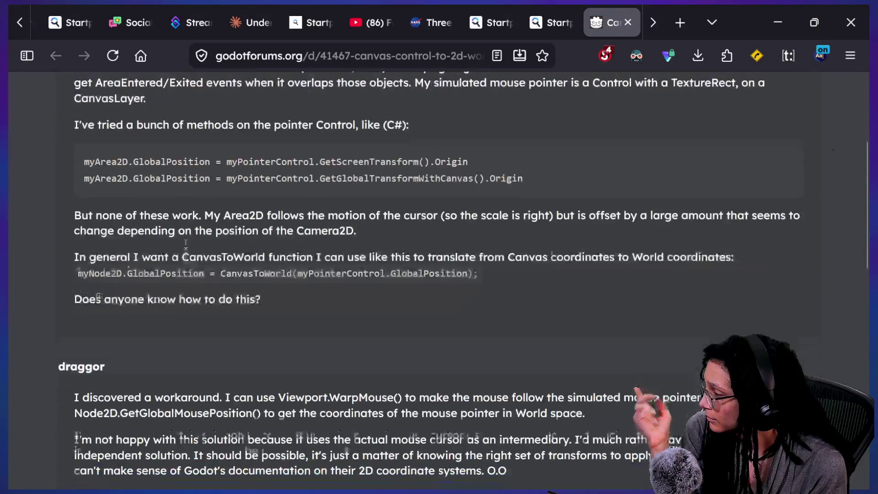
{"action": "scroll", "coordinate": [186, 258], "scroll_direction": "down", "scroll_amount": 1}
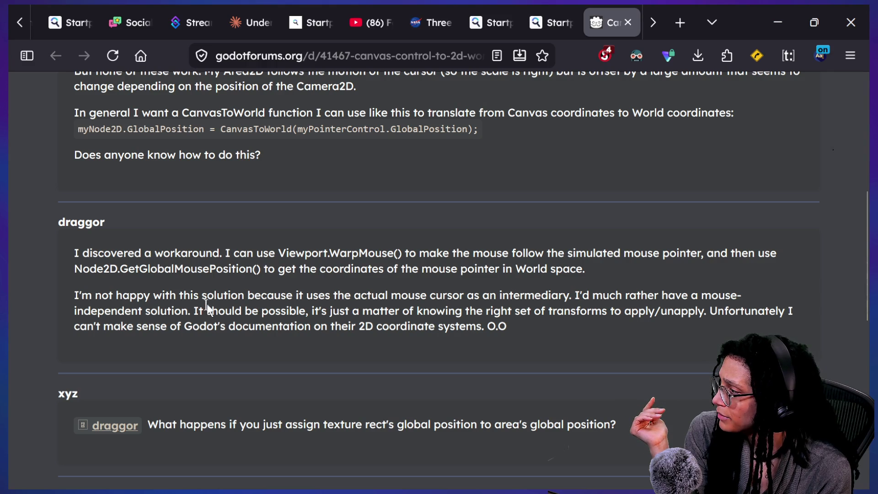
{"action": "scroll", "coordinate": [160, 309], "scroll_direction": "down", "scroll_amount": 5}
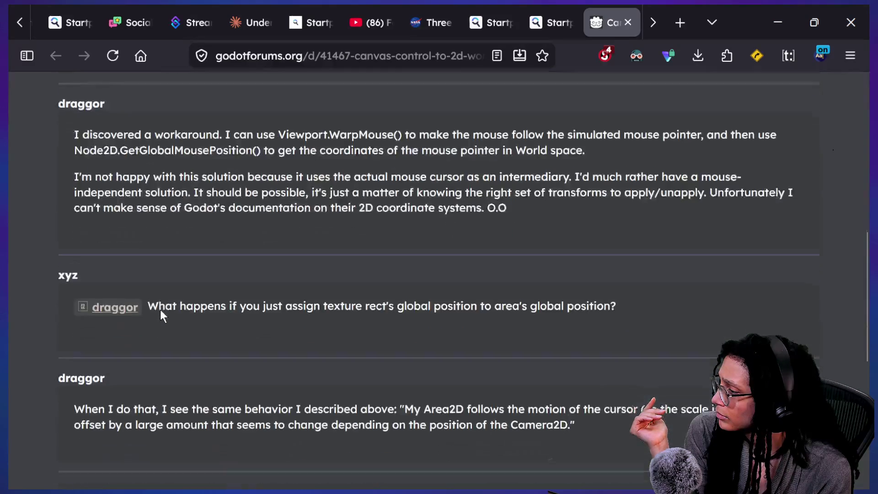
{"action": "scroll", "coordinate": [159, 309], "scroll_direction": "down", "scroll_amount": 3}
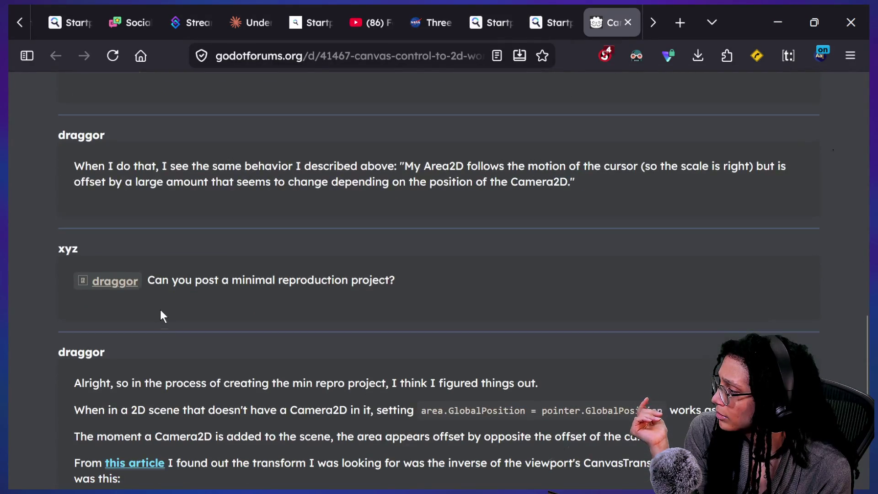
{"action": "scroll", "coordinate": [160, 309], "scroll_direction": "down", "scroll_amount": 3}
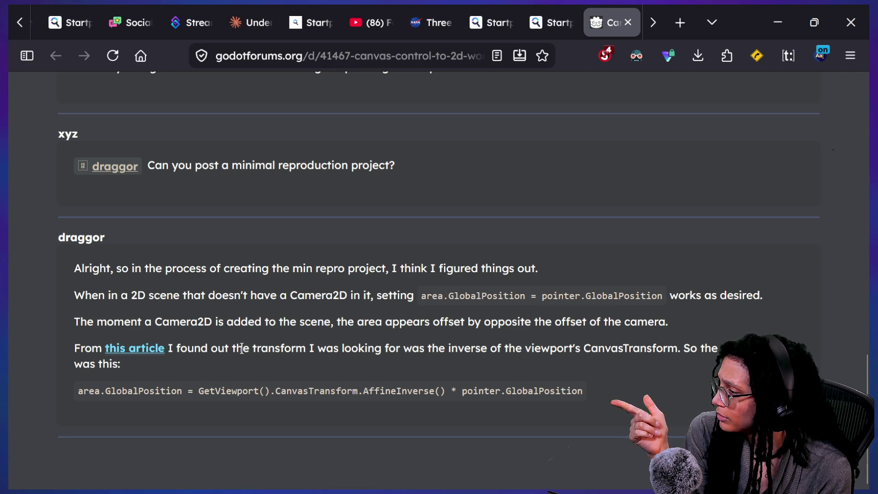
{"action": "left_click_drag", "start_coordinate": [241, 390], "coordinate": [361, 389]}
{"action": "left_click", "coordinate": [365, 388]}
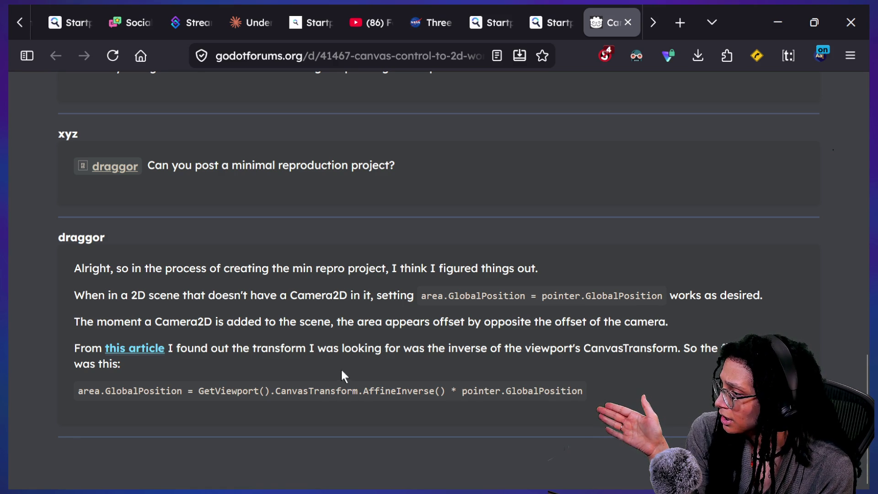
{"action": "mouse_move", "coordinate": [325, 349]}
{"action": "left_mouse_down"}
{"action": "mouse_move", "coordinate": [353, 349]}
{"action": "mouse_move", "coordinate": [121, 364]}
{"action": "left_mouse_up"}
{"action": "left_click", "coordinate": [436, 349]}
{"action": "left_click_drag", "start_coordinate": [448, 348], "coordinate": [689, 343]}
{"action": "left_click", "coordinate": [700, 344]}
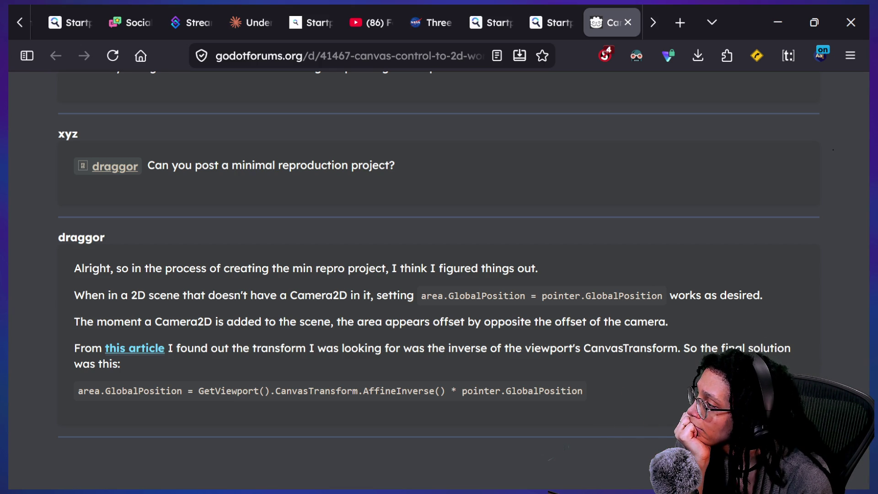
Read the Camera2D offset explanation and follow the post's 'this article' link.
{"action": "left_click_drag", "start_coordinate": [250, 295], "coordinate": [360, 294]}
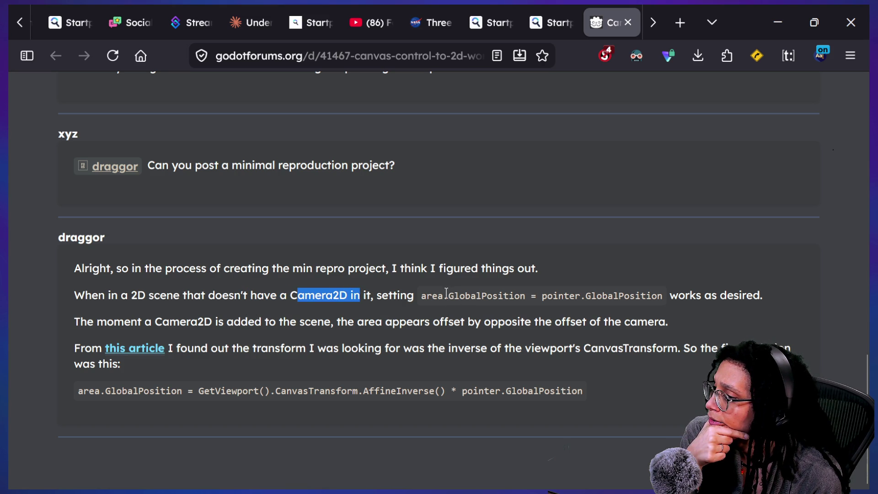
{"action": "left_click", "coordinate": [447, 295]}
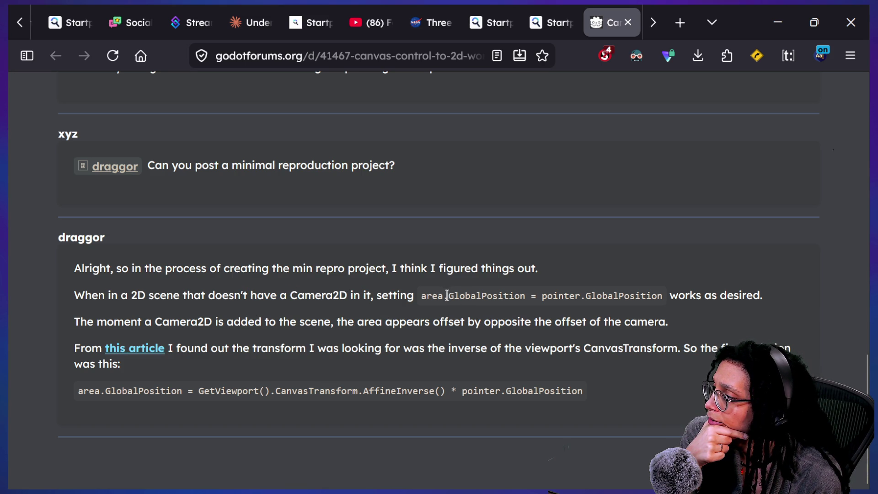
{"action": "mouse_move", "coordinate": [157, 295]}
{"action": "left_mouse_down"}
{"action": "mouse_move", "coordinate": [625, 294]}
{"action": "mouse_move", "coordinate": [593, 288]}
{"action": "left_mouse_up"}
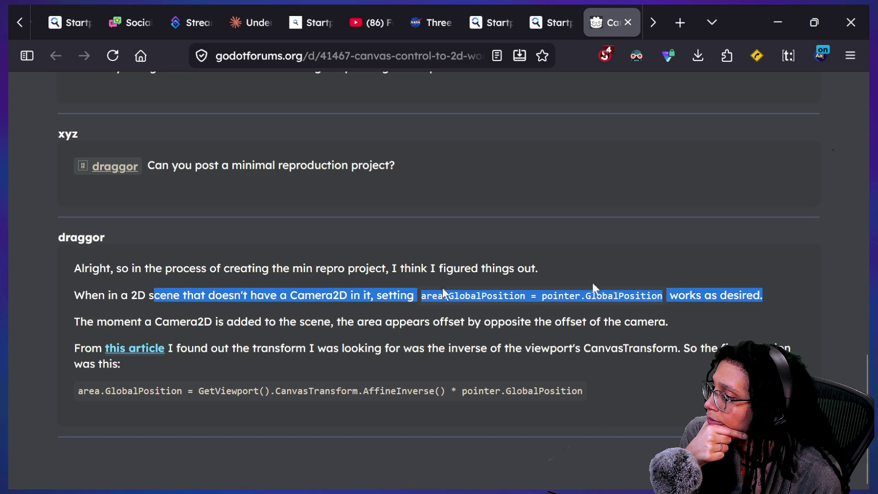
{"action": "mouse_move", "coordinate": [113, 322]}
{"action": "left_mouse_down"}
{"action": "mouse_move", "coordinate": [290, 337]}
{"action": "mouse_move", "coordinate": [608, 274]}
{"action": "mouse_move", "coordinate": [652, 319]}
{"action": "mouse_move", "coordinate": [349, 346]}
{"action": "left_mouse_up"}
{"action": "left_click", "coordinate": [280, 336]}
{"action": "left_click", "coordinate": [320, 340]}
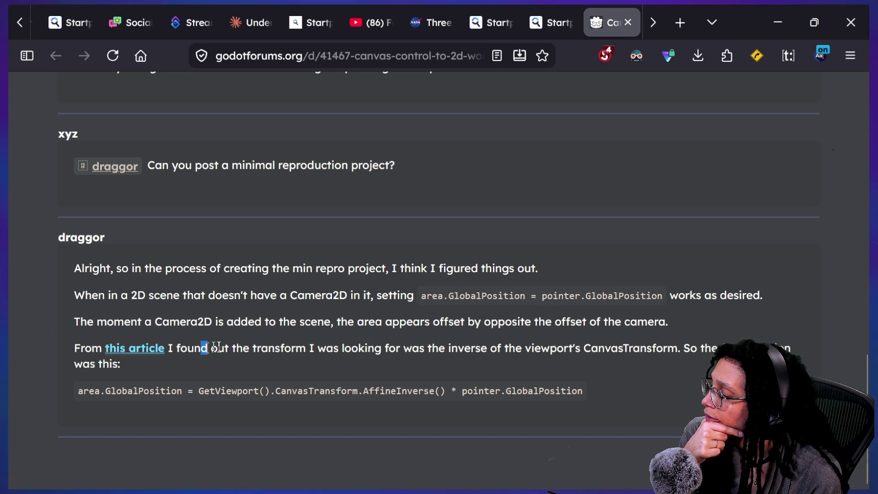
{"action": "left_click", "coordinate": [153, 354]}
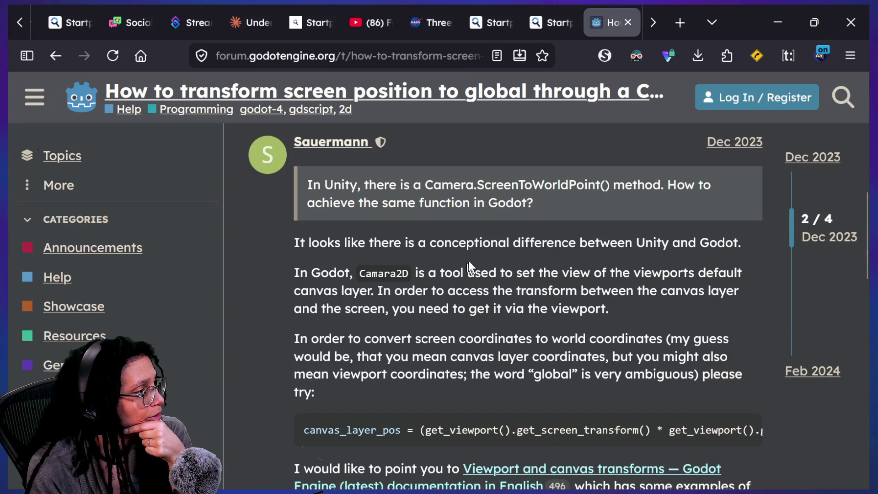
{"action": "scroll", "coordinate": [474, 259], "scroll_direction": "up", "scroll_amount": 1}
{"action": "scroll", "coordinate": [473, 260], "scroll_direction": "down", "scroll_amount": 1}
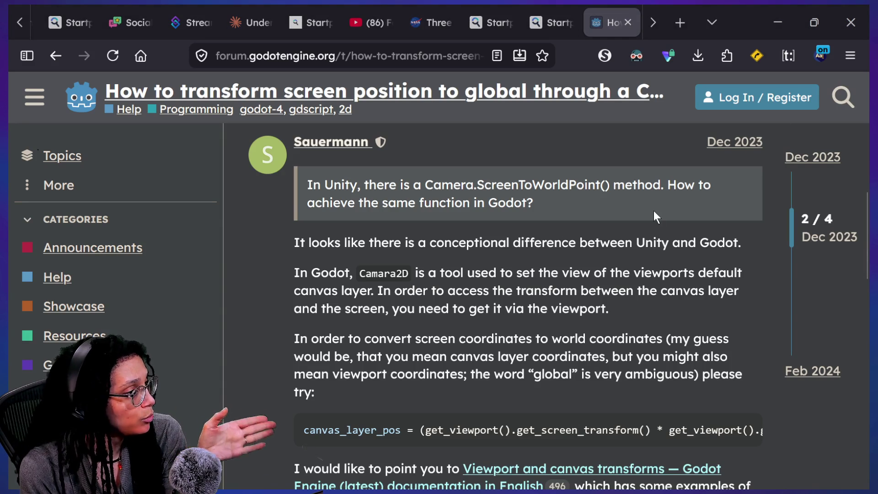
{"action": "scroll", "coordinate": [519, 258], "scroll_direction": "down", "scroll_amount": 4}
{"action": "scroll", "coordinate": [519, 264], "scroll_direction": "up", "scroll_amount": 5}
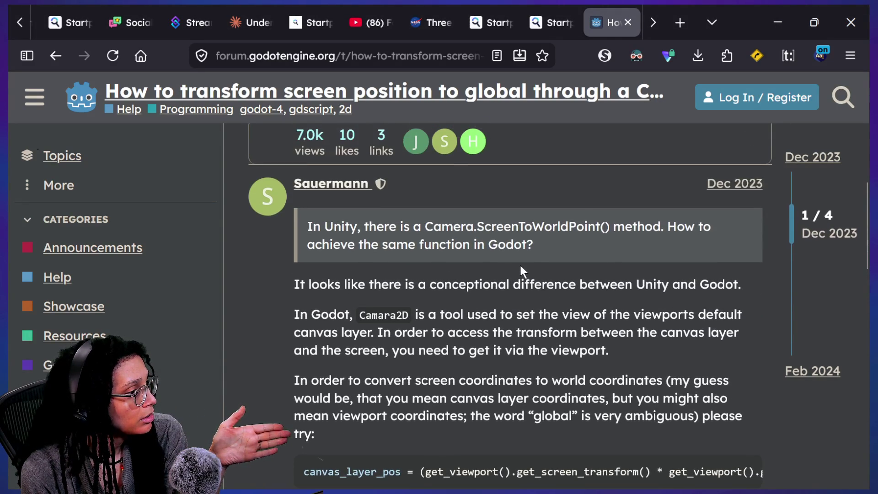
{"action": "scroll", "coordinate": [520, 266], "scroll_direction": "down", "scroll_amount": 1}
{"action": "scroll", "coordinate": [520, 265], "scroll_direction": "down", "scroll_amount": 3}
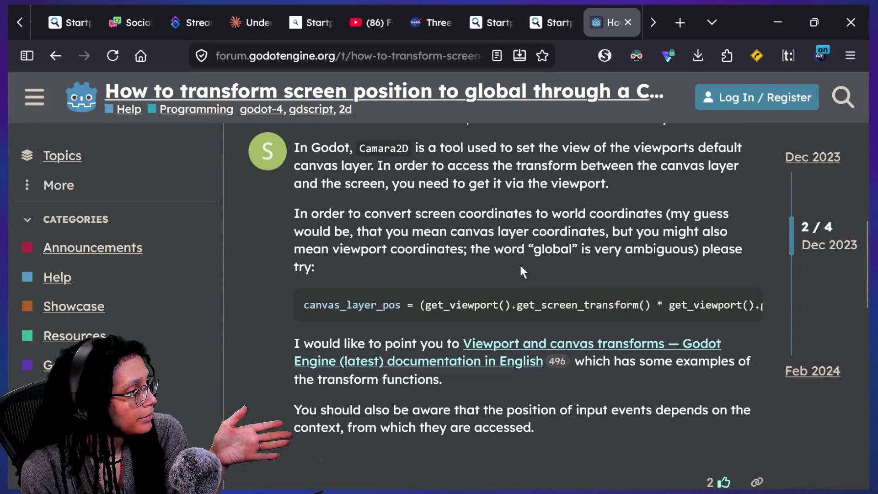
{"action": "left_click_drag", "start_coordinate": [429, 214], "coordinate": [424, 233]}
{"action": "left_click_drag", "start_coordinate": [552, 213], "coordinate": [603, 214]}
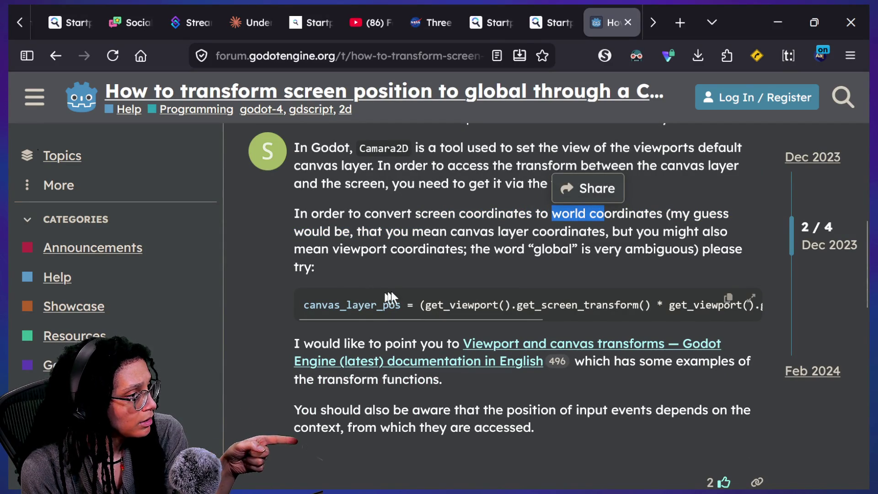
{"action": "scroll", "coordinate": [421, 294], "scroll_direction": "down", "scroll_amount": 1}
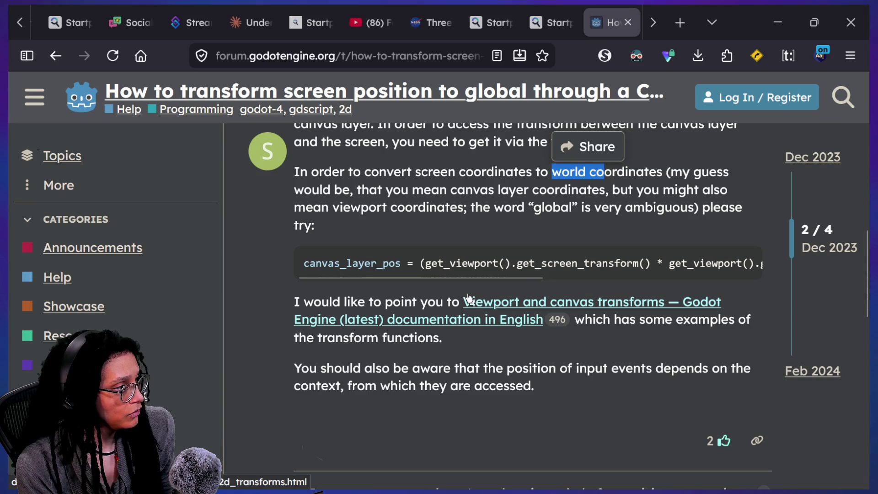
{"action": "left_click", "coordinate": [727, 256]}
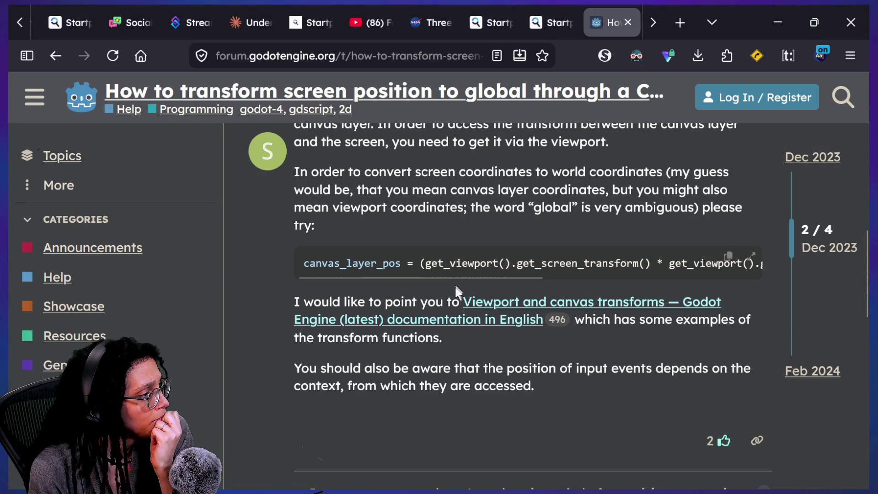
{"action": "mouse_move", "coordinate": [452, 278]}
{"action": "left_mouse_down"}
{"action": "mouse_move", "coordinate": [631, 281]}
{"action": "mouse_move", "coordinate": [690, 268]}
{"action": "mouse_move", "coordinate": [558, 281]}
{"action": "left_mouse_up"}
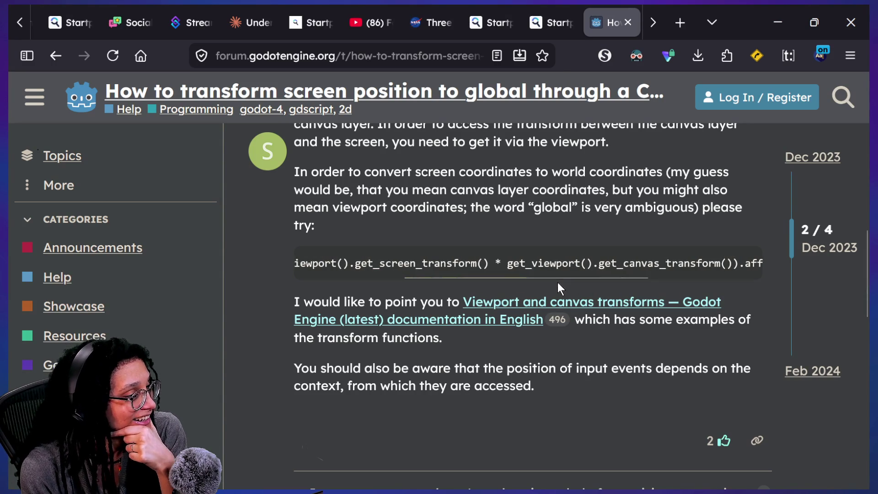
{"action": "left_click", "coordinate": [407, 323]}
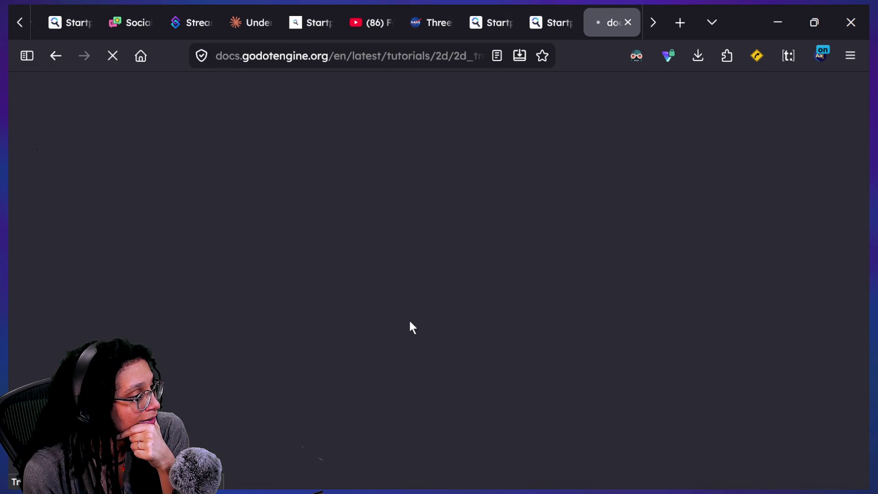
Dismiss the development-version banner and read the Global Canvas section.
{"action": "scroll", "coordinate": [301, 315], "scroll_direction": "down", "scroll_amount": 5}
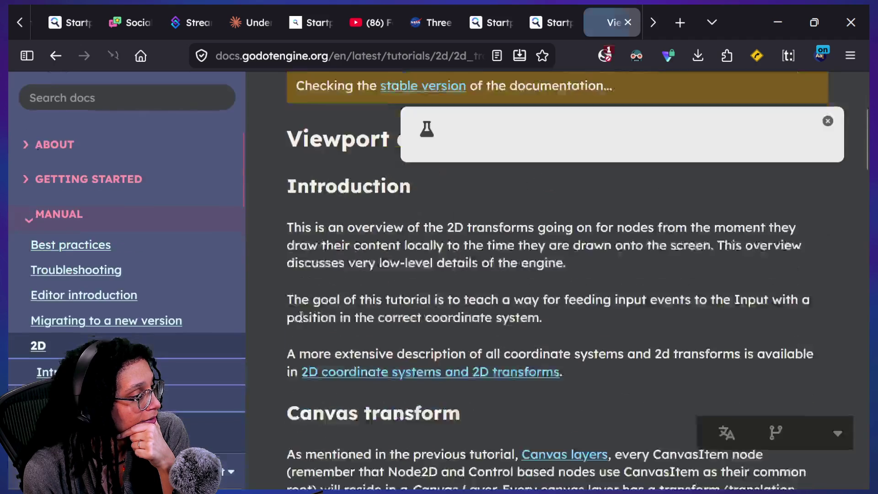
{"action": "left_click", "coordinate": [828, 121]}
{"action": "scroll", "coordinate": [610, 226], "scroll_direction": "down", "scroll_amount": 2}
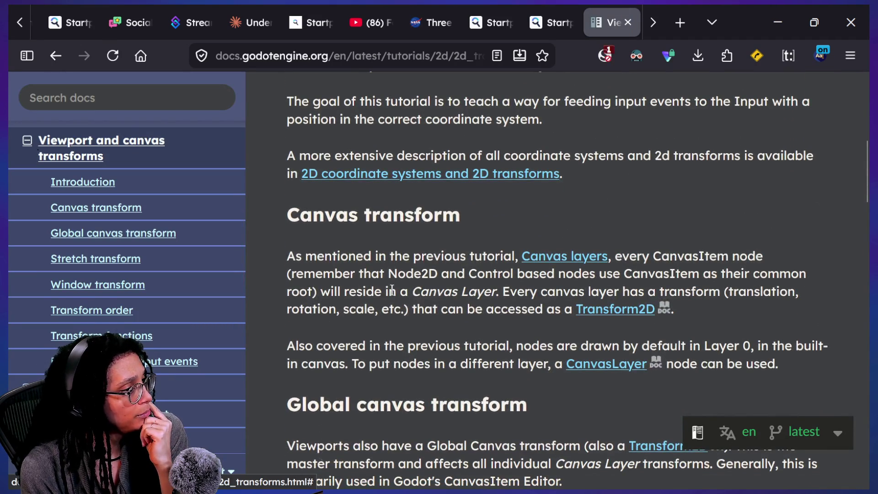
{"action": "scroll", "coordinate": [391, 289], "scroll_direction": "down", "scroll_amount": 6}
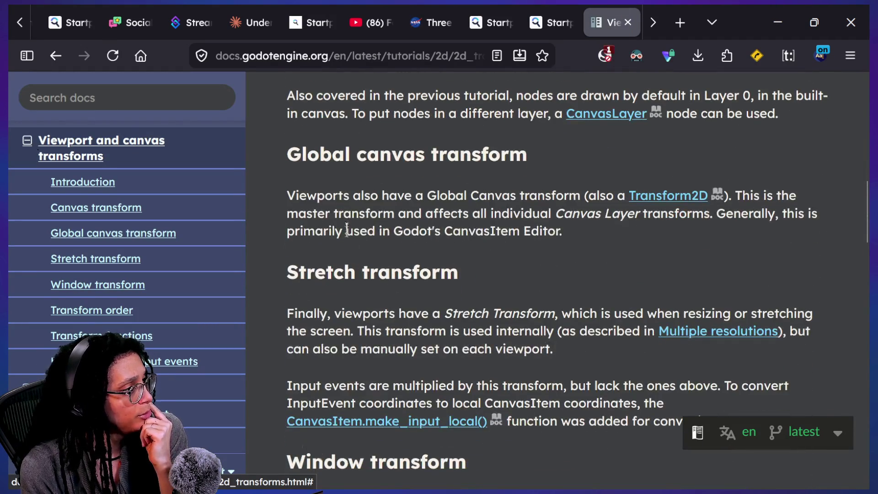
{"action": "left_click_drag", "start_coordinate": [351, 196], "coordinate": [530, 196]}
{"action": "left_click", "coordinate": [491, 236]}
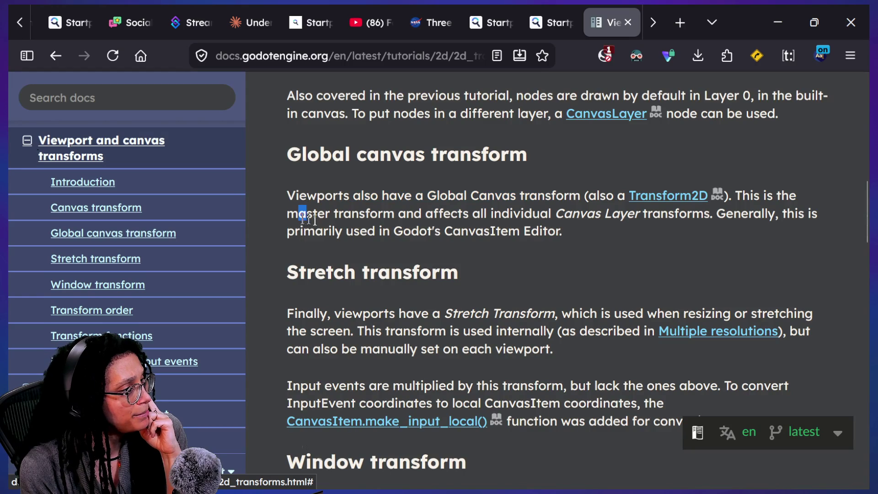
Read the tutorial's sentence on converting CanvasItem coordinates.
{"action": "scroll", "coordinate": [578, 206], "scroll_direction": "down", "scroll_amount": 10}
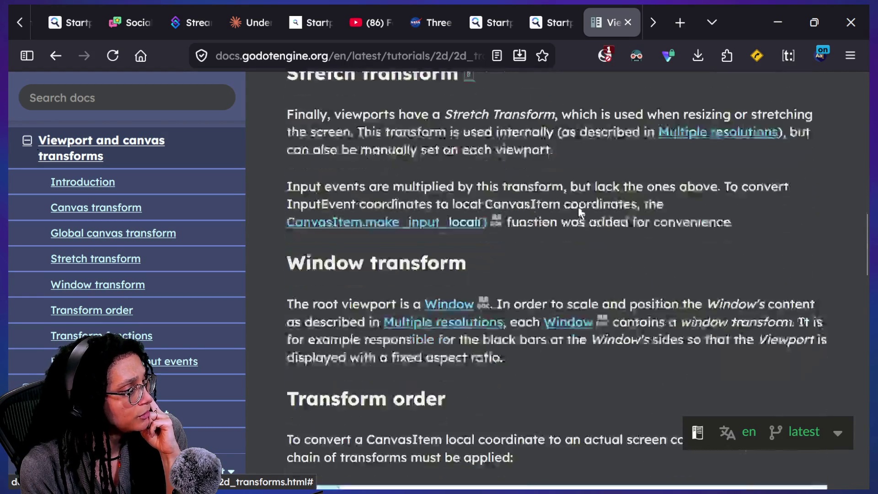
{"action": "scroll", "coordinate": [578, 207], "scroll_direction": "down", "scroll_amount": 7}
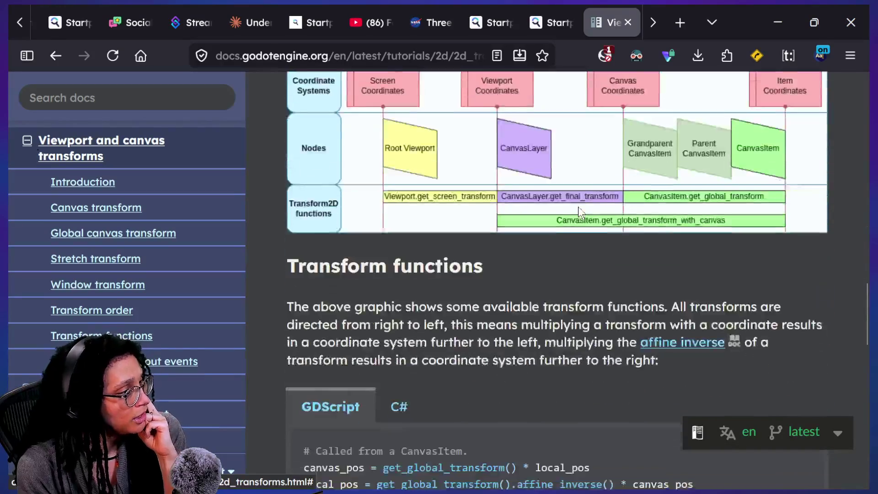
{"action": "scroll", "coordinate": [577, 207], "scroll_direction": "down", "scroll_amount": 1}
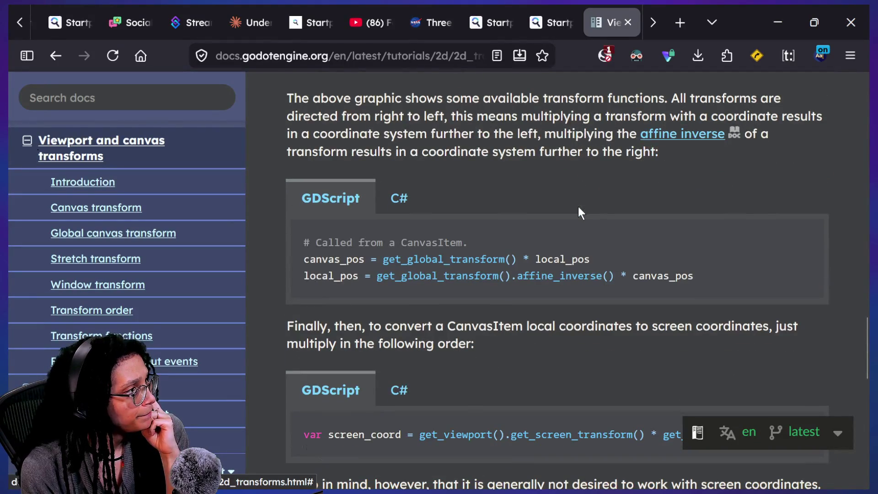
{"action": "scroll", "coordinate": [383, 337], "scroll_direction": "up", "scroll_amount": 1}
{"action": "scroll", "coordinate": [385, 339], "scroll_direction": "down", "scroll_amount": 3}
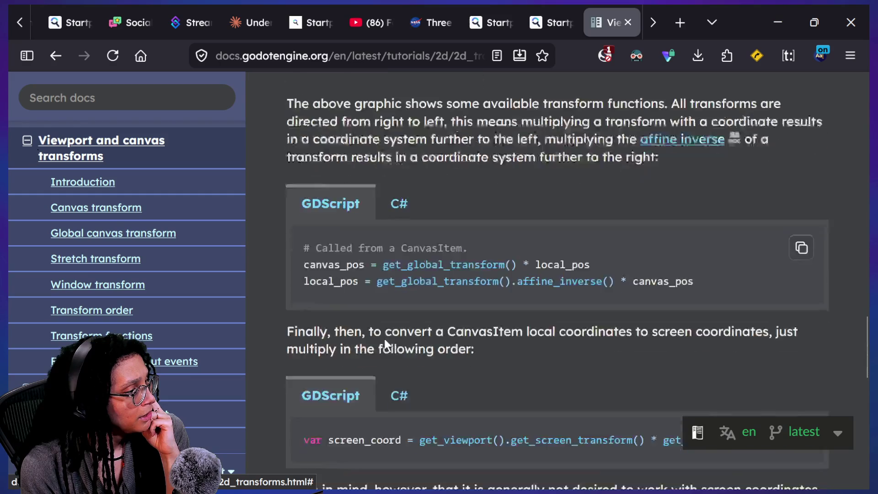
{"action": "left_click_drag", "start_coordinate": [393, 245], "coordinate": [574, 237]}
{"action": "left_click", "coordinate": [577, 238]}
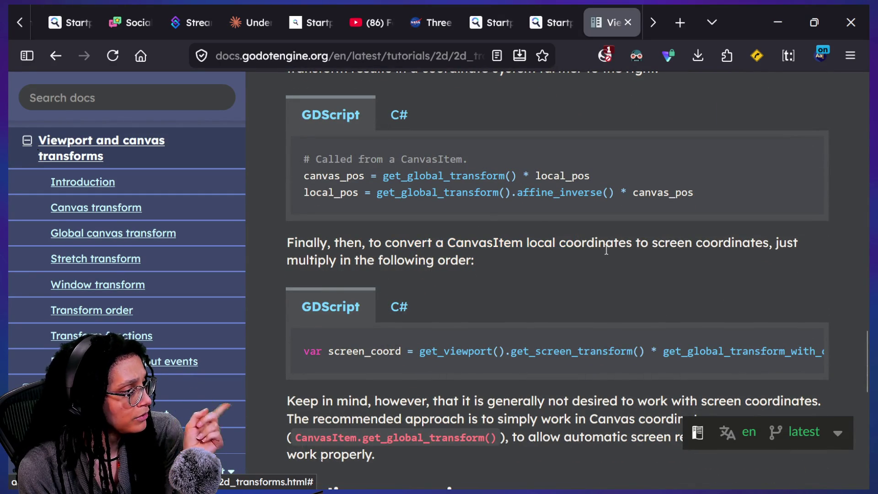
Scroll back up through the stretch, window and transform-order sections.
{"action": "scroll", "coordinate": [606, 249], "scroll_direction": "down", "scroll_amount": 8}
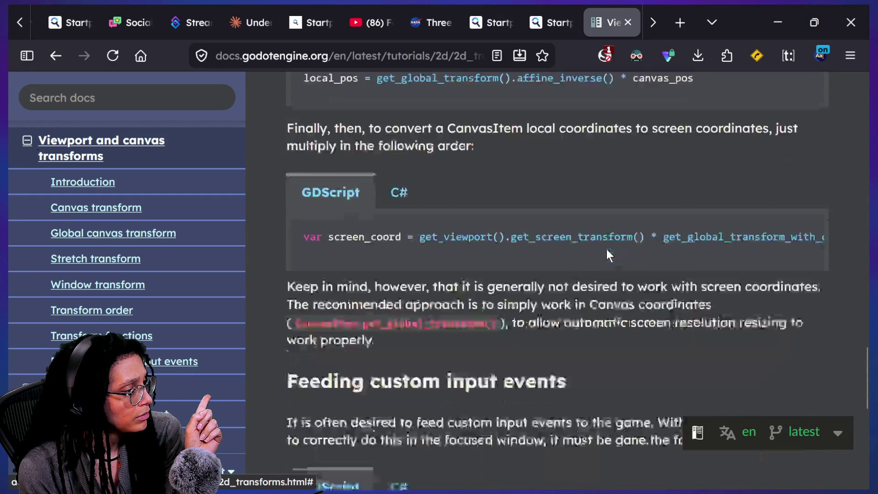
{"action": "scroll", "coordinate": [607, 249], "scroll_direction": "up", "scroll_amount": 7}
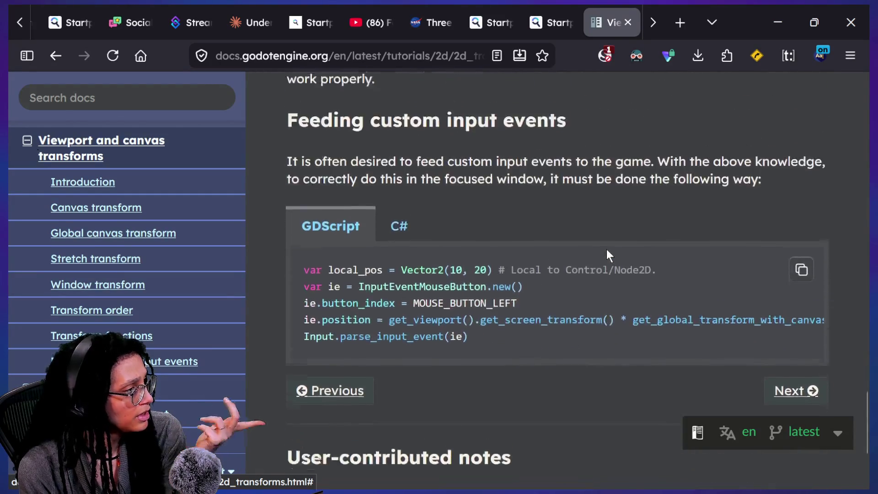
{"action": "scroll", "coordinate": [606, 249], "scroll_direction": "up", "scroll_amount": 1}
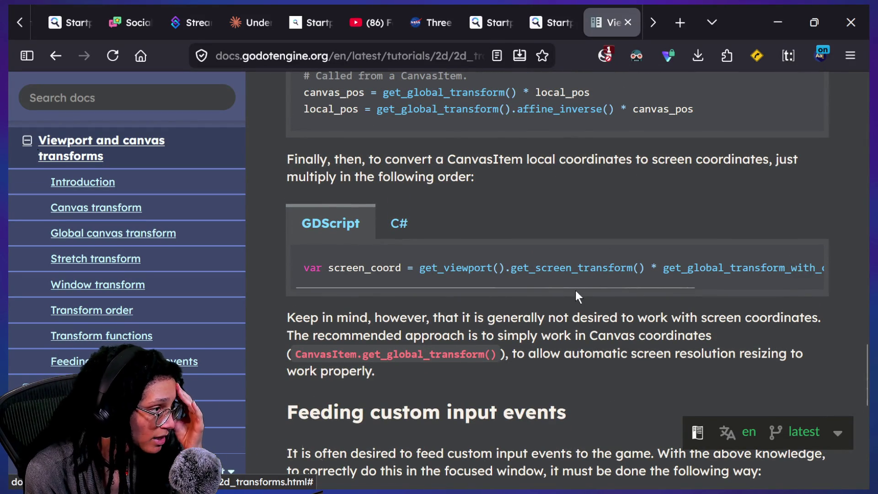
{"action": "scroll", "coordinate": [575, 289], "scroll_direction": "up", "scroll_amount": 9}
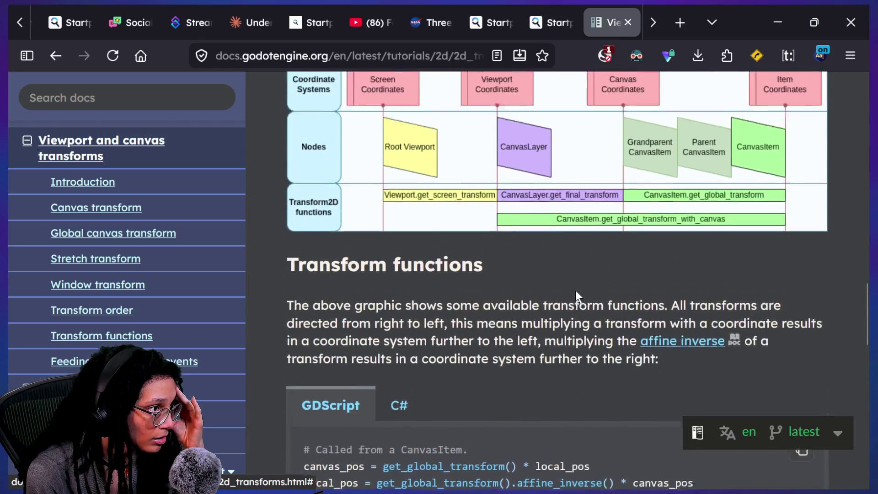
{"action": "scroll", "coordinate": [575, 289], "scroll_direction": "up", "scroll_amount": 6}
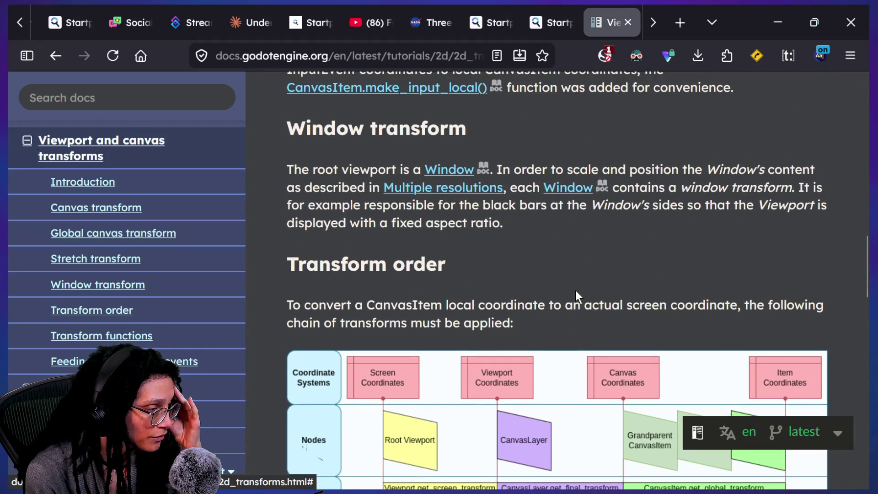
{"action": "scroll", "coordinate": [575, 289], "scroll_direction": "up", "scroll_amount": 1}
{"action": "scroll", "coordinate": [575, 290], "scroll_direction": "down", "scroll_amount": 1}
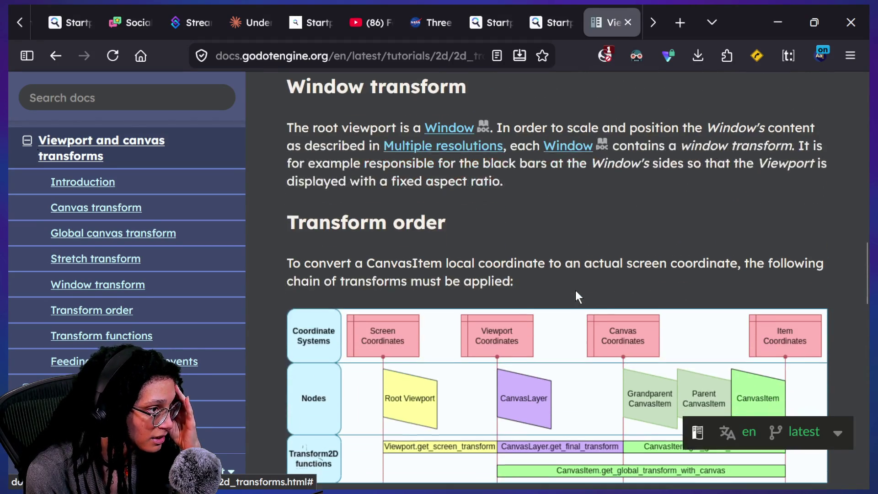
{"action": "scroll", "coordinate": [575, 290], "scroll_direction": "up", "scroll_amount": 5}
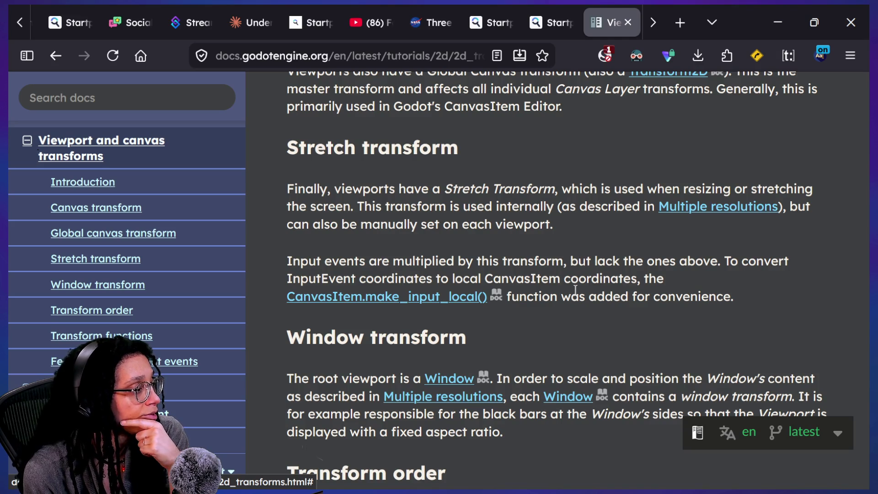
{"action": "left_click", "coordinate": [54, 56]}
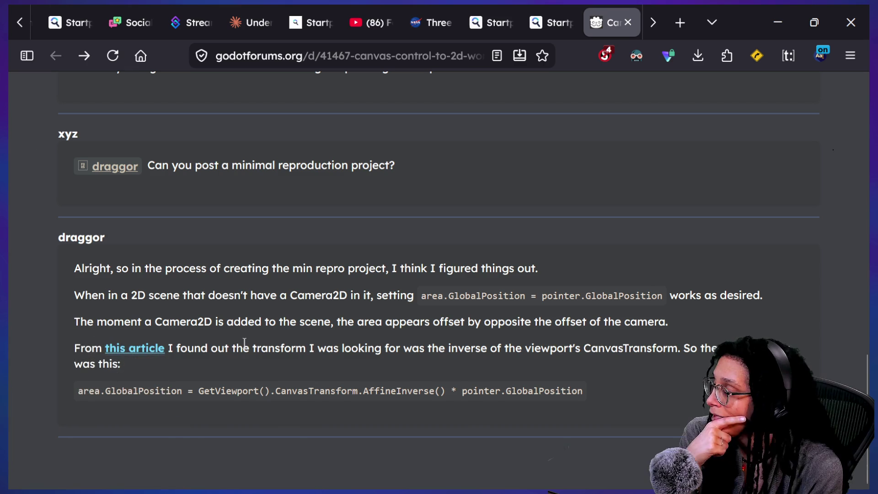
{"action": "mouse_move", "coordinate": [199, 391]}
{"action": "left_mouse_down"}
{"action": "mouse_move", "coordinate": [543, 392]}
{"action": "mouse_move", "coordinate": [463, 394]}
{"action": "left_mouse_up"}
{"action": "left_click", "coordinate": [526, 396]}
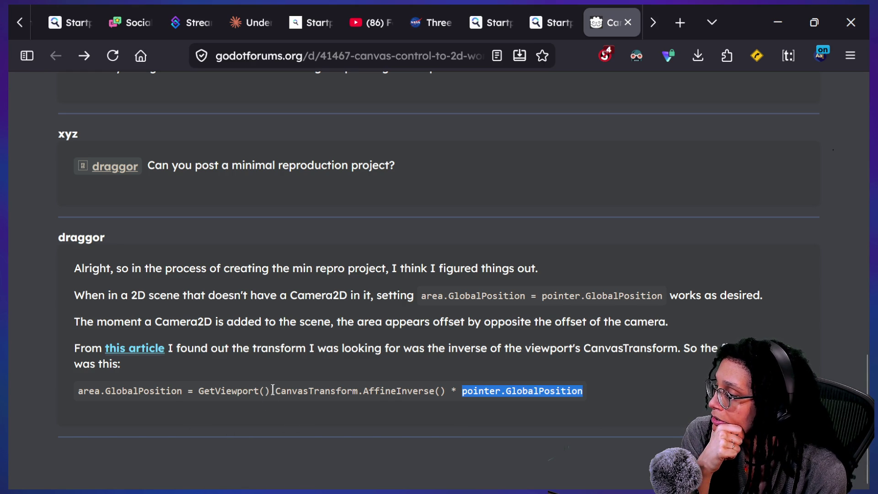
{"action": "left_click_drag", "start_coordinate": [276, 390], "coordinate": [564, 389]}
{"action": "left_click", "coordinate": [567, 387]}
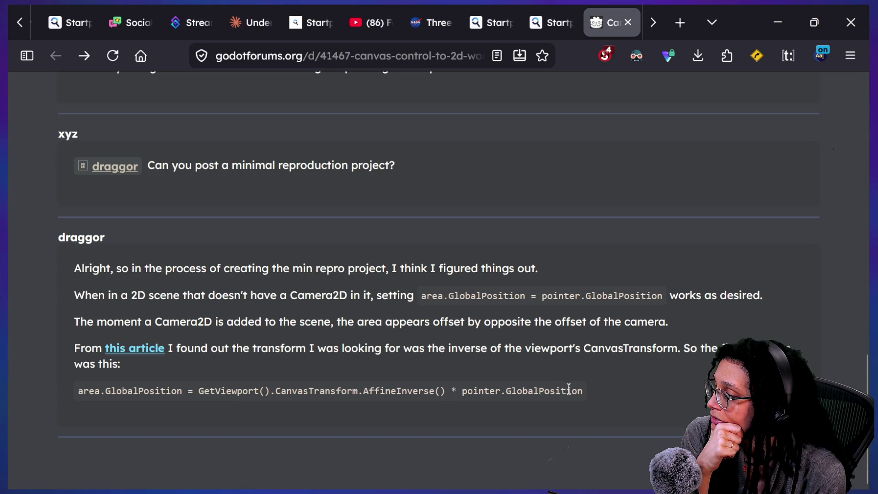
{"action": "scroll", "coordinate": [336, 366], "scroll_direction": "up", "scroll_amount": 2}
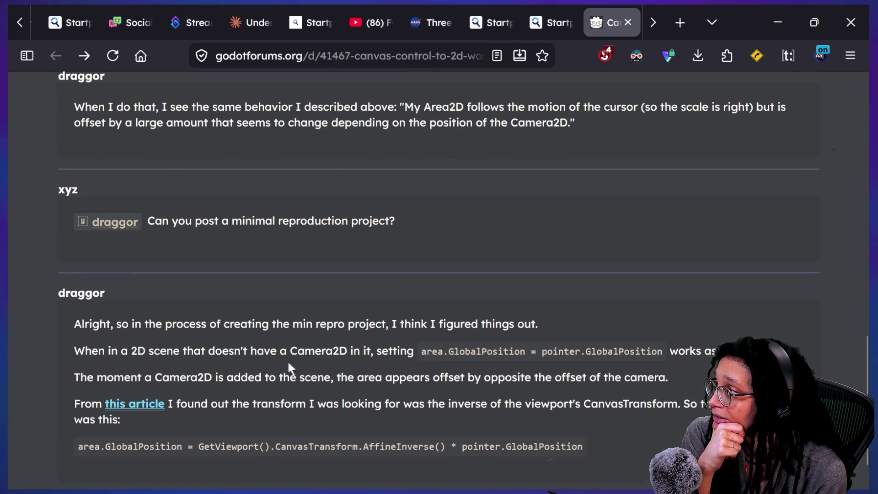
{"action": "left_click", "coordinate": [542, 9]}
Scroll through the Startpage results and load page 2.
{"action": "scroll", "coordinate": [366, 349], "scroll_direction": "down", "scroll_amount": 3}
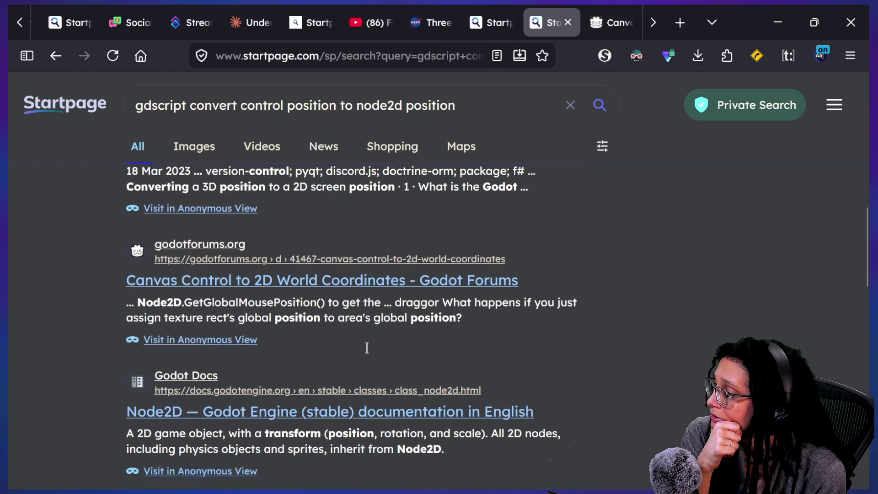
{"action": "scroll", "coordinate": [366, 348], "scroll_direction": "down", "scroll_amount": 3}
{"action": "scroll", "coordinate": [369, 355], "scroll_direction": "down", "scroll_amount": 3}
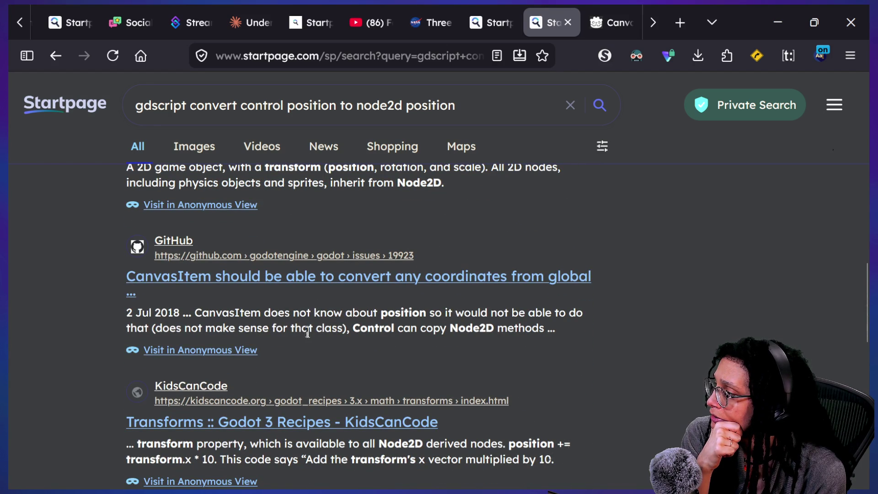
{"action": "scroll", "coordinate": [314, 334], "scroll_direction": "down", "scroll_amount": 10}
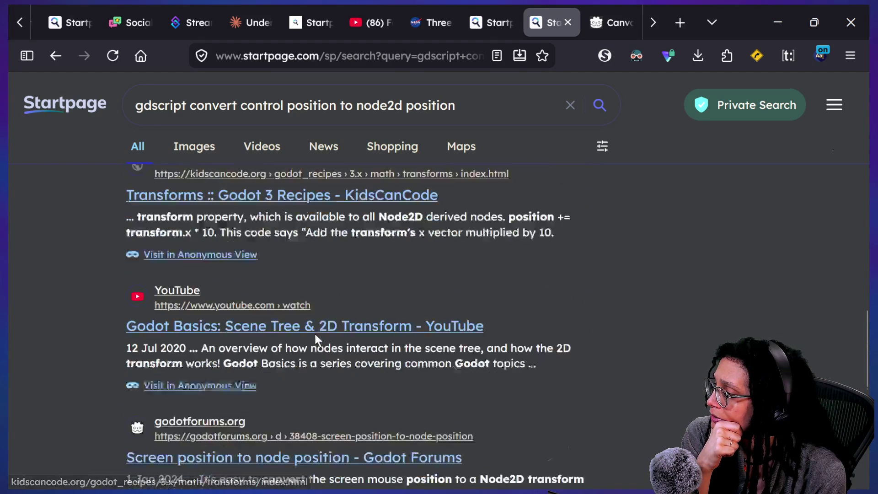
{"action": "scroll", "coordinate": [315, 333], "scroll_direction": "down", "scroll_amount": 1}
{"action": "scroll", "coordinate": [315, 336], "scroll_direction": "down", "scroll_amount": 2}
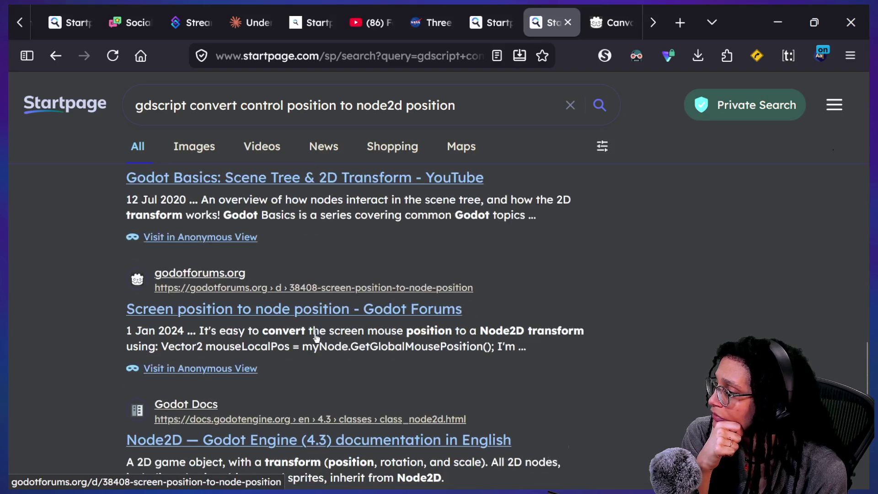
{"action": "scroll", "coordinate": [315, 336], "scroll_direction": "down", "scroll_amount": 2}
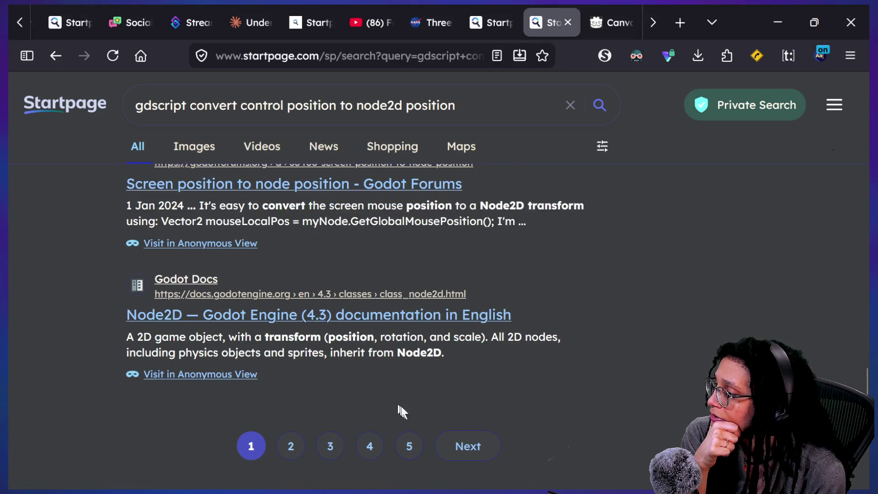
{"action": "left_click", "coordinate": [466, 453]}
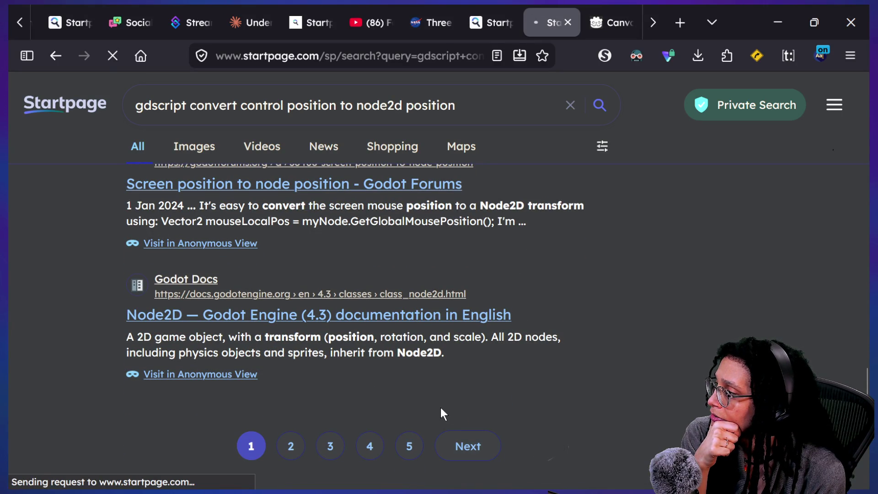
Browse the page-2 Camera2D and Node2D tutorials and select the query's ending.
{"action": "scroll", "coordinate": [440, 407], "scroll_direction": "down", "scroll_amount": 6}
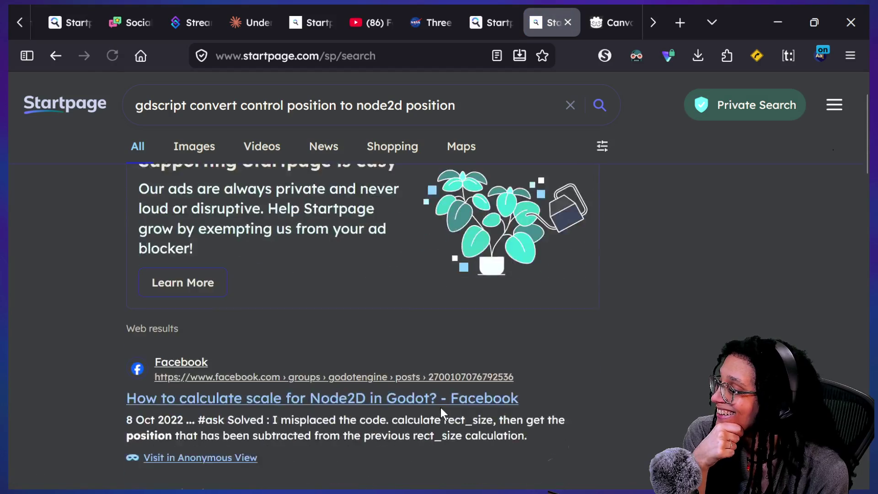
{"action": "scroll", "coordinate": [441, 410], "scroll_direction": "down", "scroll_amount": 5}
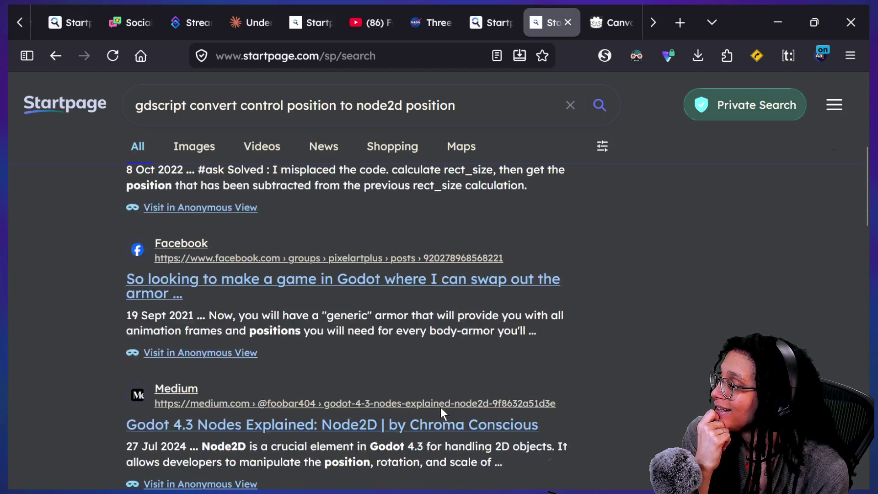
{"action": "scroll", "coordinate": [440, 408], "scroll_direction": "down", "scroll_amount": 11}
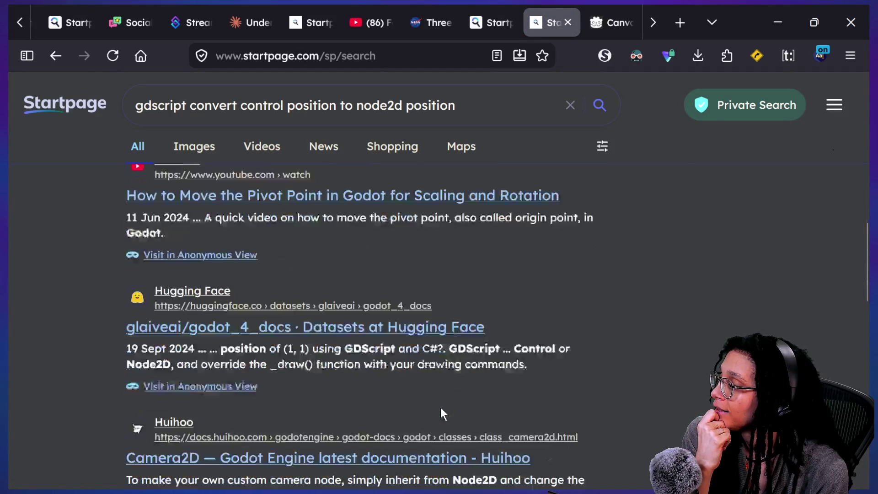
{"action": "scroll", "coordinate": [440, 408], "scroll_direction": "down", "scroll_amount": 3}
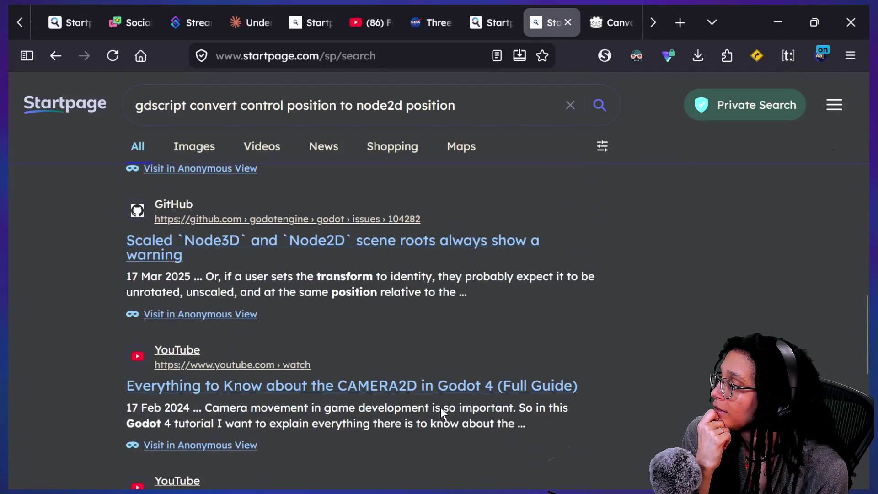
{"action": "scroll", "coordinate": [440, 407], "scroll_direction": "down", "scroll_amount": 3}
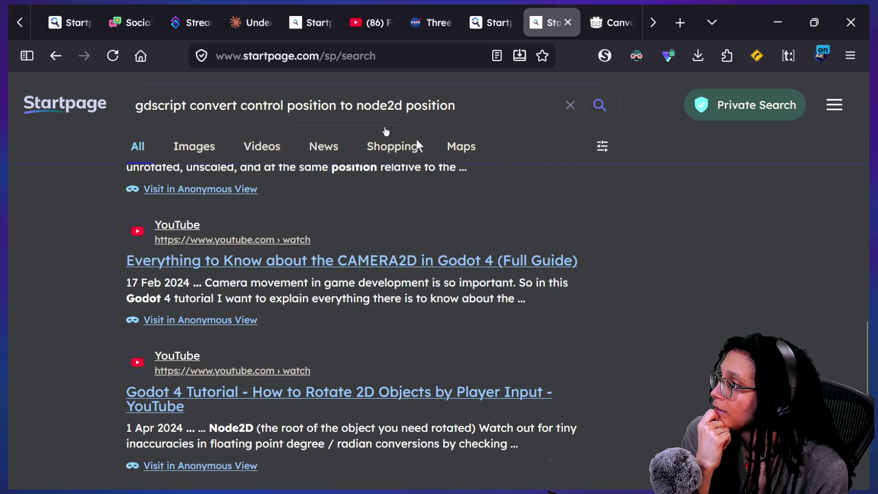
{"action": "left_click_drag", "start_coordinate": [303, 103], "coordinate": [455, 105]}
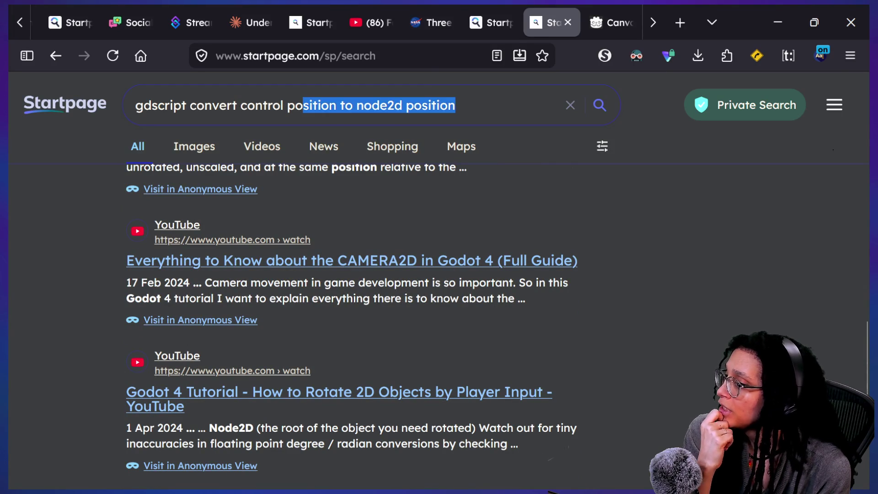
Change the query to 'gdscript convert canvas item to world position', run it and browse the results.
{"action": "key", "text": "BackSpace"}
{"action": "key", "text": "BackSpace"}
{"action": "key", "text": "BackSpace"}
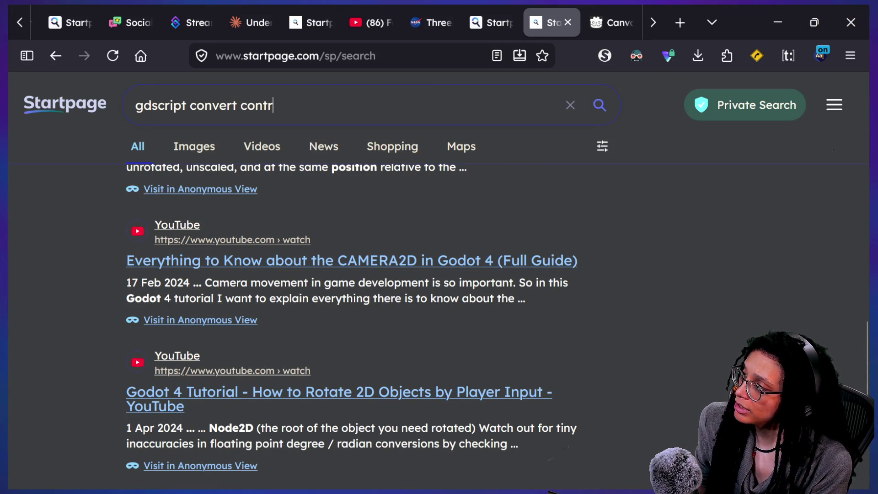
{"action": "key", "text": "BackSpace"}
{"action": "type", "text": "anvas i"}
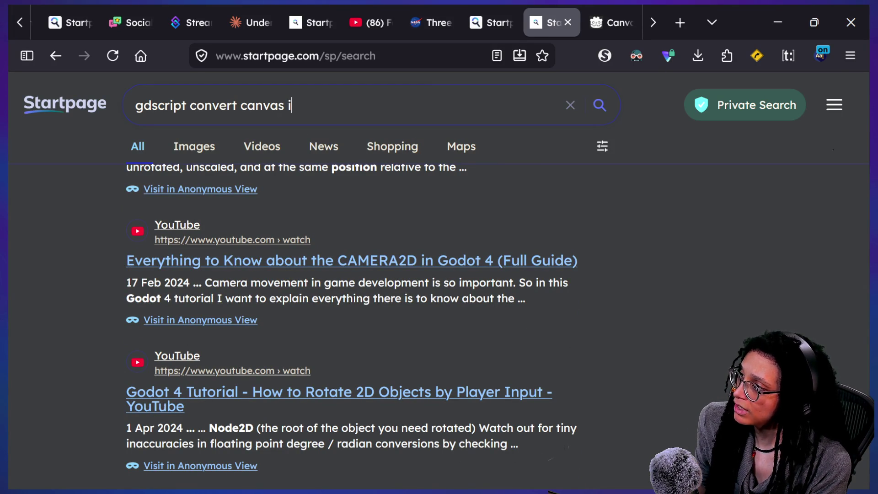
{"action": "type", "text": "tem to wor"}
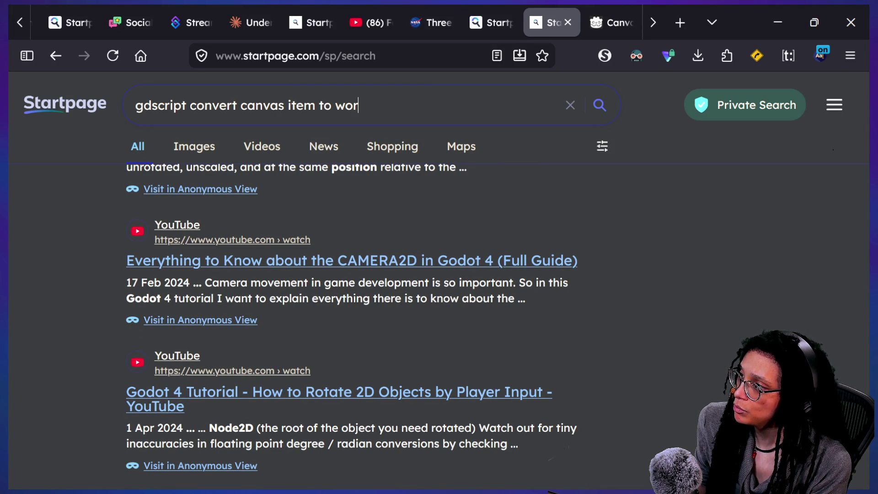
{"action": "type", "text": "ld position"}
{"action": "key", "text": "Return"}
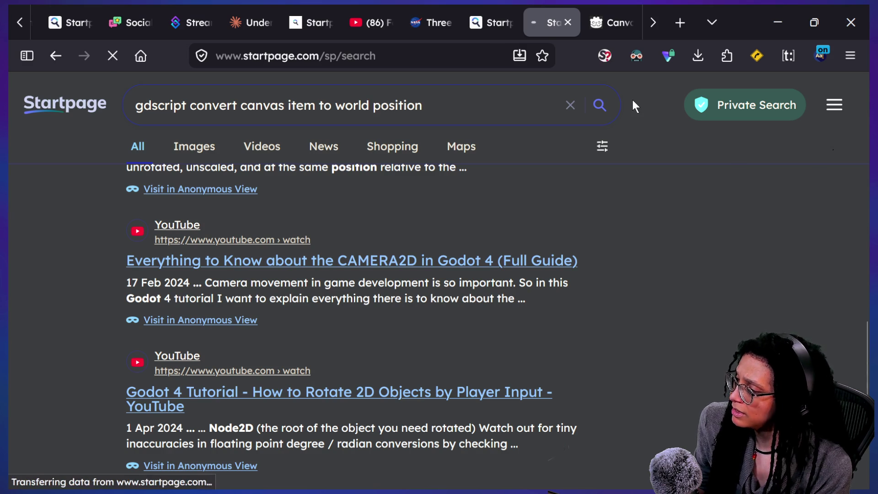
{"action": "scroll", "coordinate": [251, 308], "scroll_direction": "down", "scroll_amount": 3}
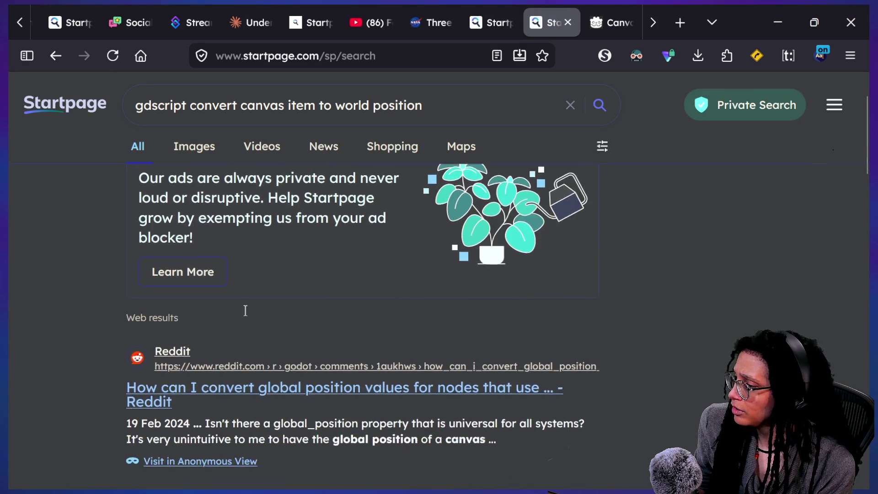
{"action": "scroll", "coordinate": [361, 355], "scroll_direction": "down", "scroll_amount": 2}
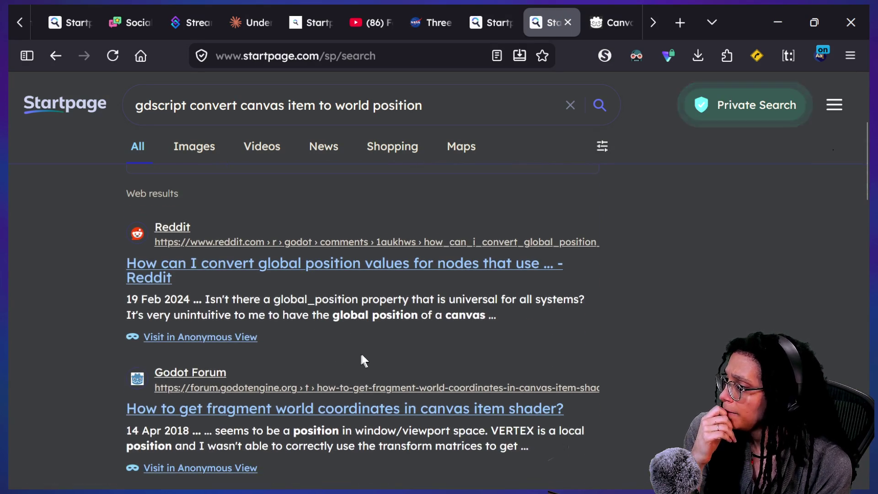
{"action": "scroll", "coordinate": [363, 359], "scroll_direction": "down", "scroll_amount": 1}
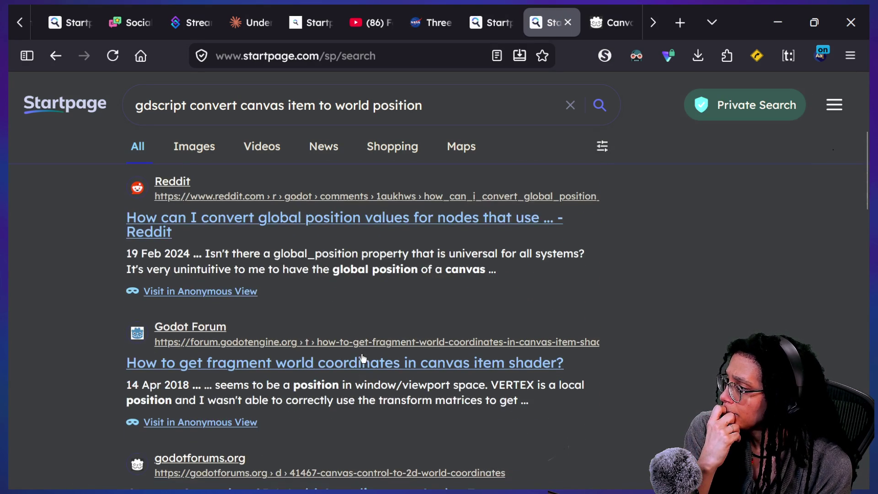
Open the Reddit thread on global positions and read the first reply.
{"action": "left_click", "coordinate": [352, 217]}
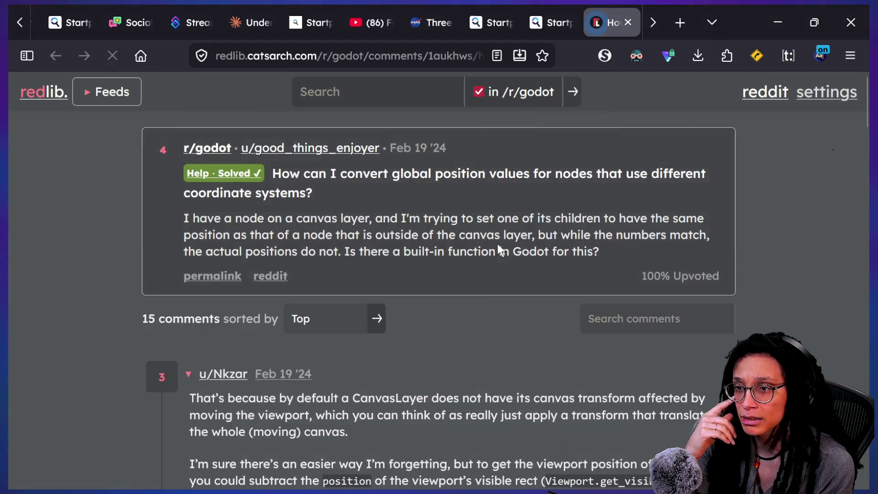
{"action": "scroll", "coordinate": [497, 250], "scroll_direction": "down", "scroll_amount": 3}
{"action": "scroll", "coordinate": [502, 289], "scroll_direction": "down", "scroll_amount": 1}
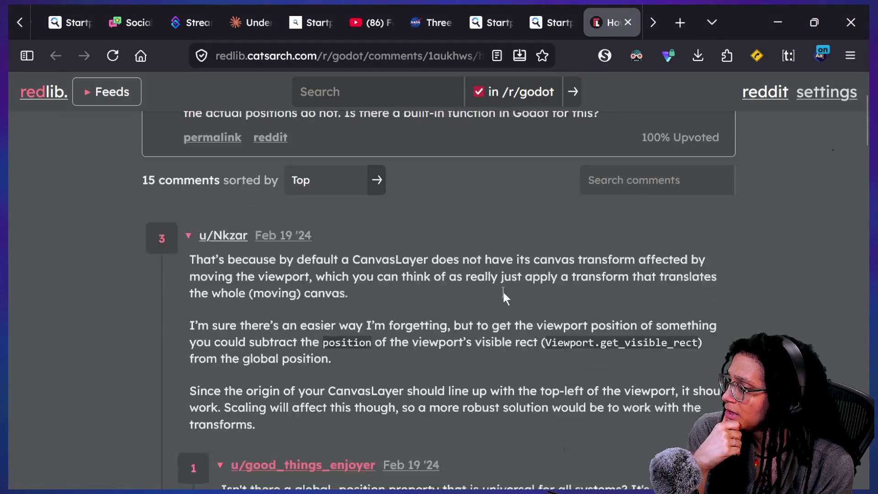
{"action": "left_click_drag", "start_coordinate": [438, 249], "coordinate": [498, 250]}
{"action": "left_click", "coordinate": [509, 250]}
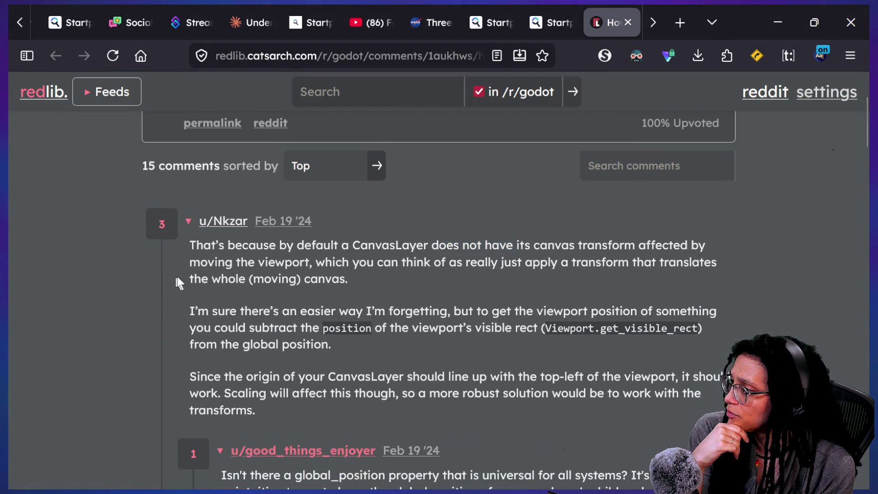
{"action": "left_click_drag", "start_coordinate": [325, 274], "coordinate": [417, 264]}
{"action": "left_click", "coordinate": [533, 275]}
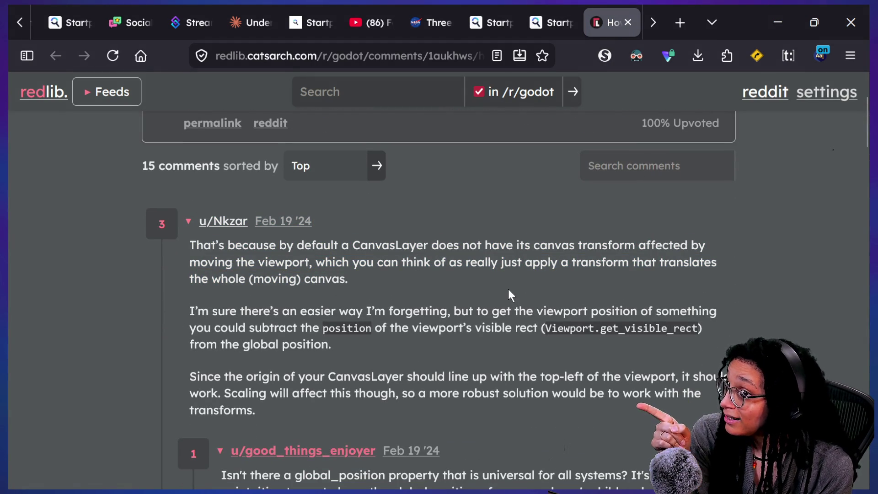
Read the viewport visible-rect explanation and open the reply's get_canvas_transform docs link.
{"action": "scroll", "coordinate": [508, 293], "scroll_direction": "down", "scroll_amount": 1}
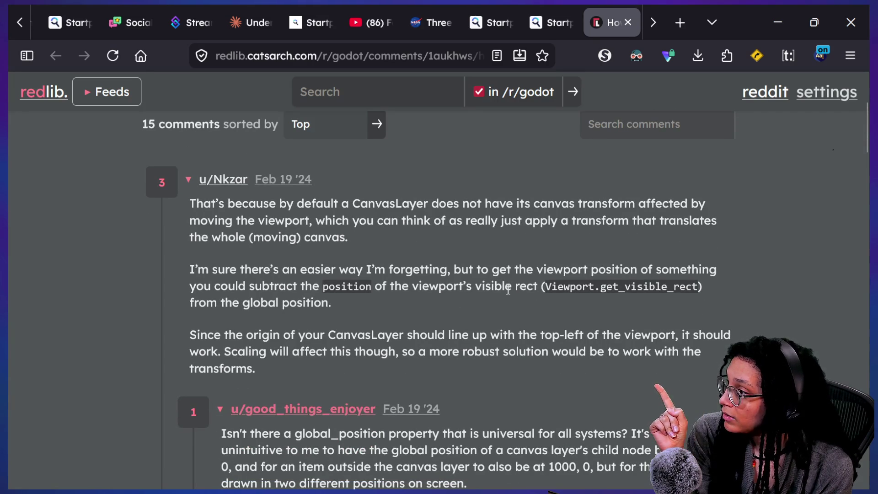
{"action": "mouse_move", "coordinate": [302, 289]}
{"action": "left_mouse_down"}
{"action": "mouse_move", "coordinate": [276, 286]}
{"action": "mouse_move", "coordinate": [517, 281]}
{"action": "left_mouse_up"}
{"action": "left_click", "coordinate": [407, 281]}
{"action": "left_click", "coordinate": [518, 281]}
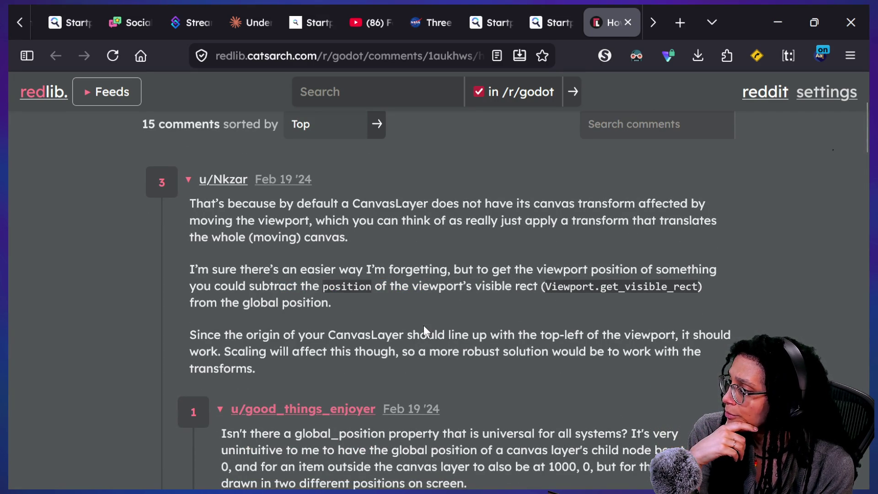
{"action": "scroll", "coordinate": [424, 326], "scroll_direction": "down", "scroll_amount": 4}
{"action": "scroll", "coordinate": [425, 327], "scroll_direction": "down", "scroll_amount": 8}
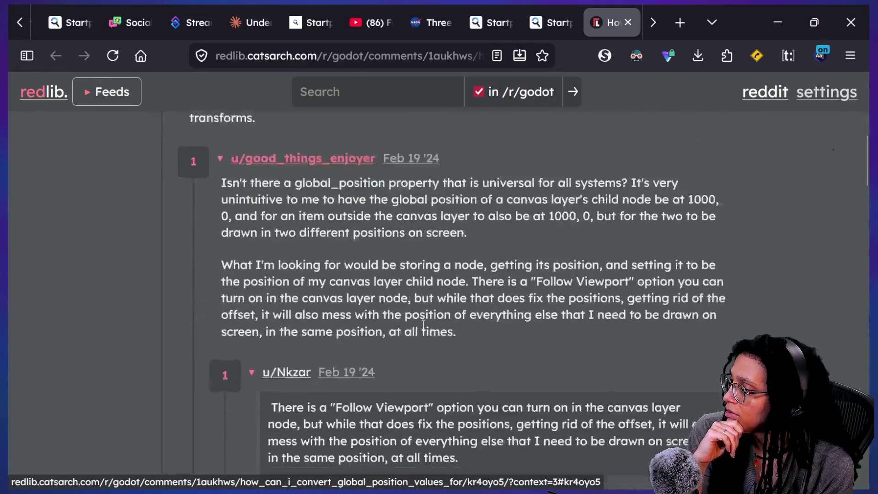
{"action": "scroll", "coordinate": [423, 325], "scroll_direction": "down", "scroll_amount": 5}
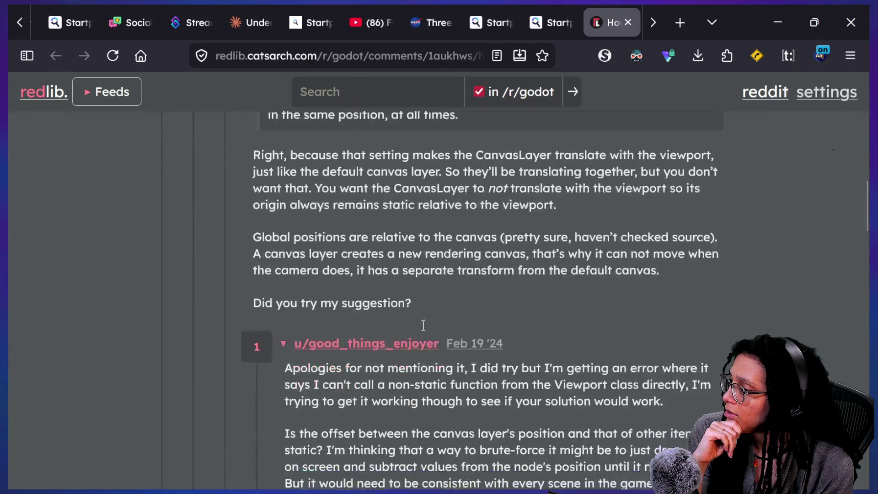
{"action": "scroll", "coordinate": [423, 325], "scroll_direction": "down", "scroll_amount": 5}
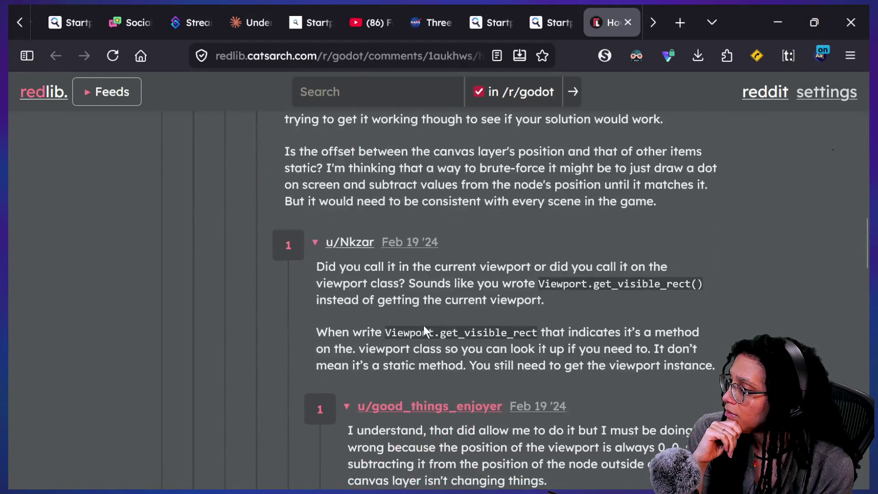
{"action": "scroll", "coordinate": [423, 325], "scroll_direction": "down", "scroll_amount": 7}
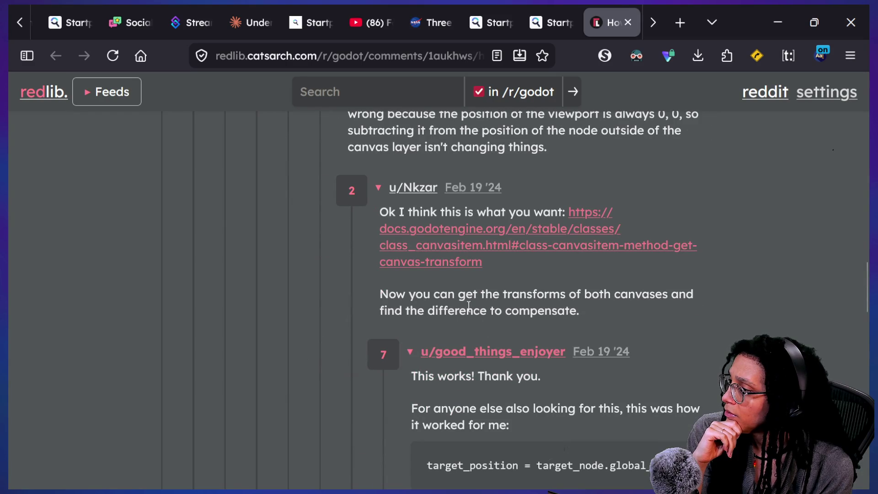
{"action": "left_click", "coordinate": [466, 266]}
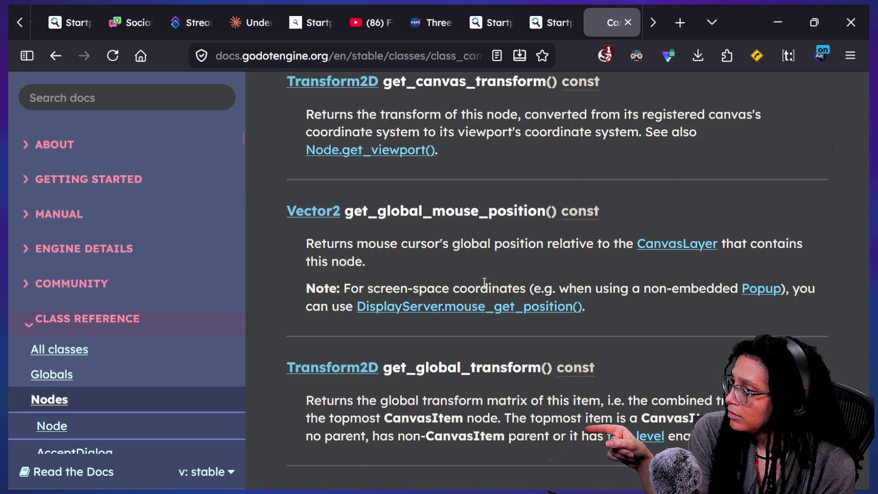
Read the get_canvas_transform() entry on viewport coordinate systems, then return to Godot.
{"action": "scroll", "coordinate": [484, 283], "scroll_direction": "up", "scroll_amount": 2}
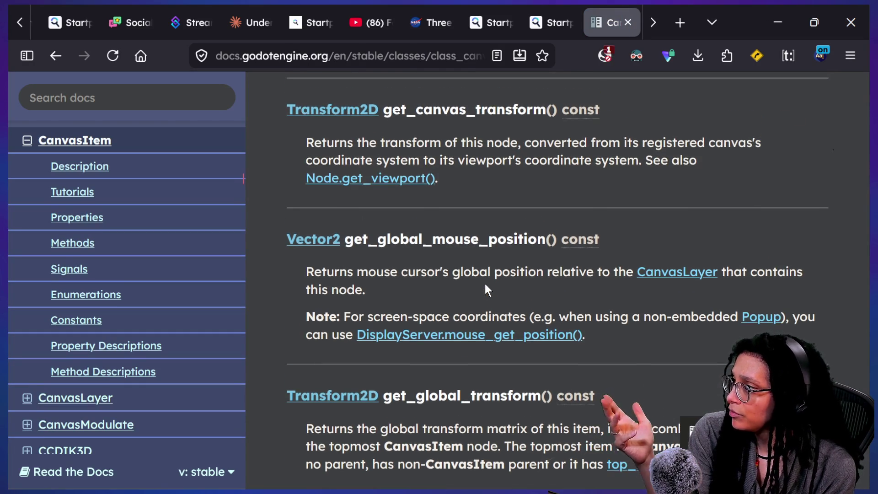
{"action": "scroll", "coordinate": [485, 283], "scroll_direction": "up", "scroll_amount": 1}
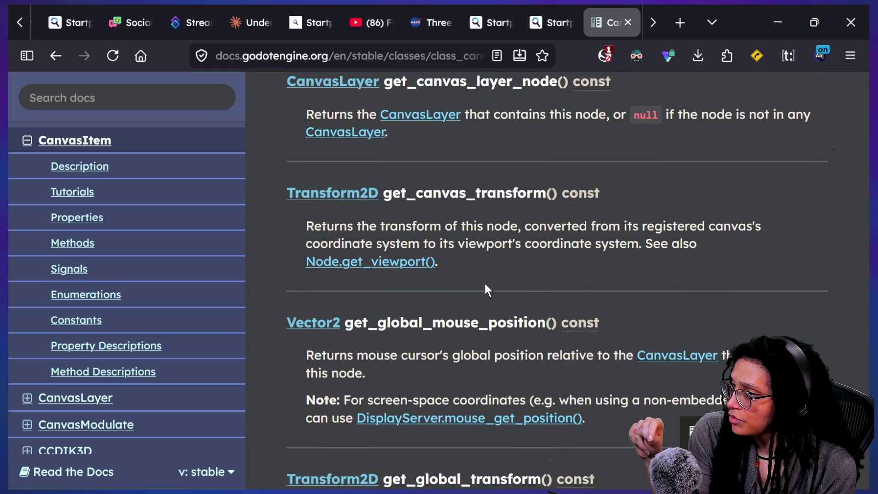
{"action": "left_click_drag", "start_coordinate": [307, 244], "coordinate": [626, 243]}
{"action": "left_click", "coordinate": [623, 232]}
{"action": "left_click_drag", "start_coordinate": [465, 248], "coordinate": [735, 246]}
{"action": "left_click", "coordinate": [736, 246]}
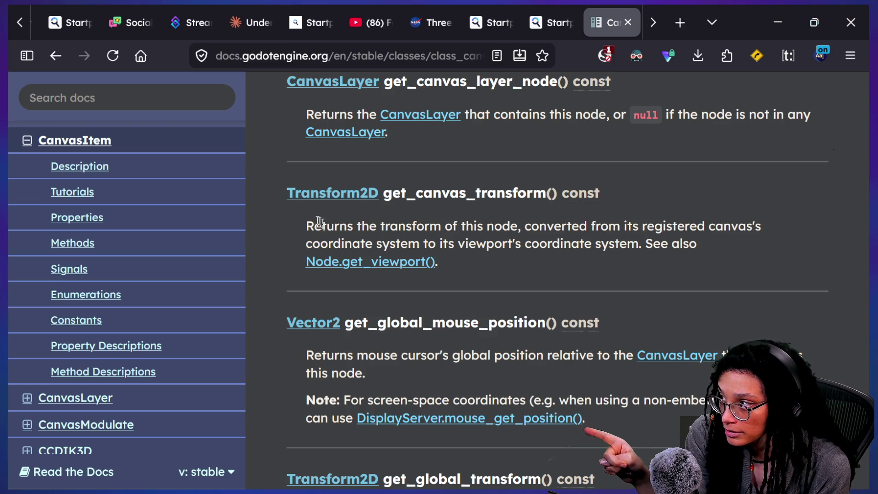
{"action": "left_click_drag", "start_coordinate": [386, 192], "coordinate": [711, 262]}
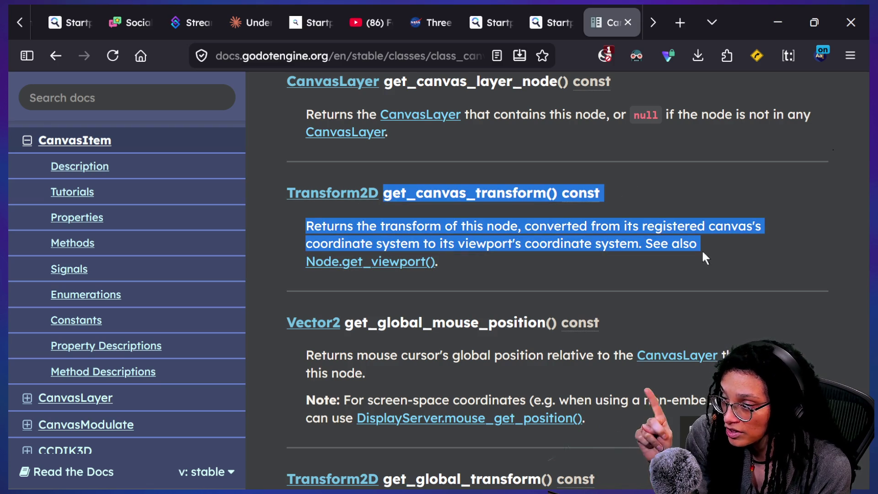
{"action": "left_click", "coordinate": [645, 258]}
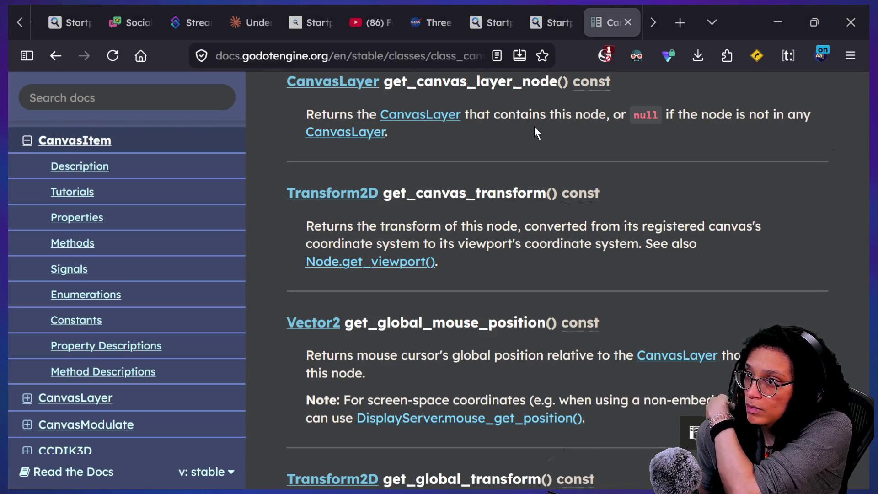
{"action": "key", "text": "alt+Tab"}
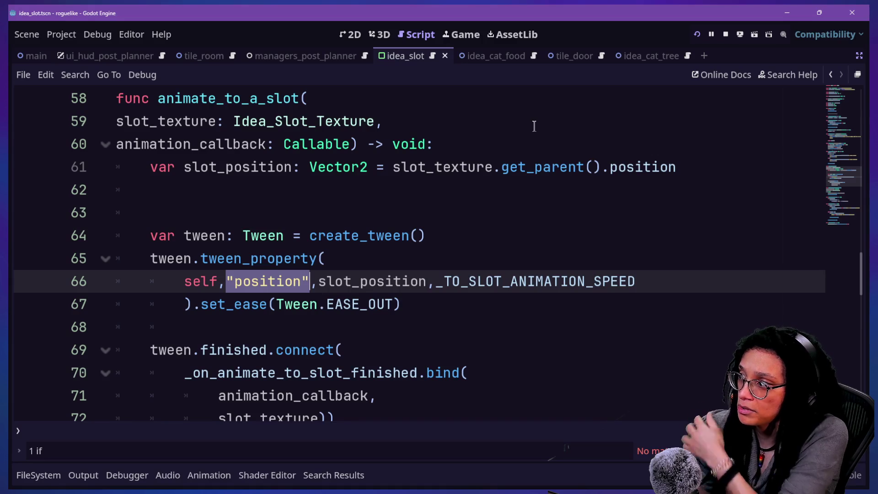
Cut 'position' from line 61 so it ends at get_parent()., then return to the CanvasItem docs.
{"action": "left_click", "coordinate": [399, 201]}
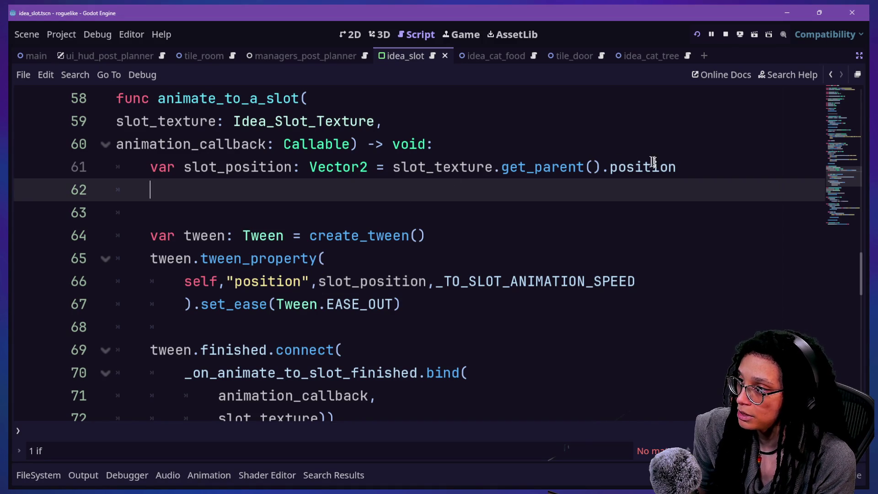
{"action": "mouse_move", "coordinate": [681, 166]}
{"action": "left_mouse_down"}
{"action": "mouse_move", "coordinate": [690, 167]}
{"action": "mouse_move", "coordinate": [609, 166]}
{"action": "left_mouse_up"}
{"action": "type", "text": "get_canvas"}
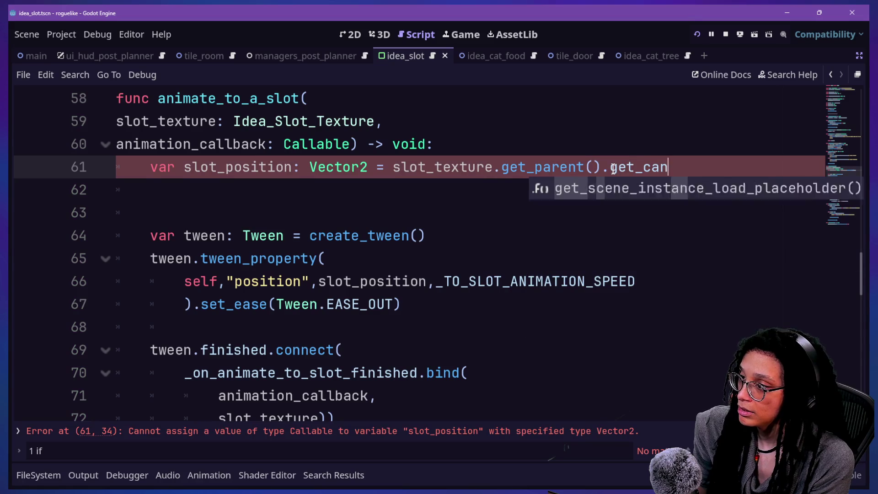
{"action": "key", "text": "BackSpace"}
{"action": "key", "text": "BackSpace"}
{"action": "key", "text": "BackSpace"}
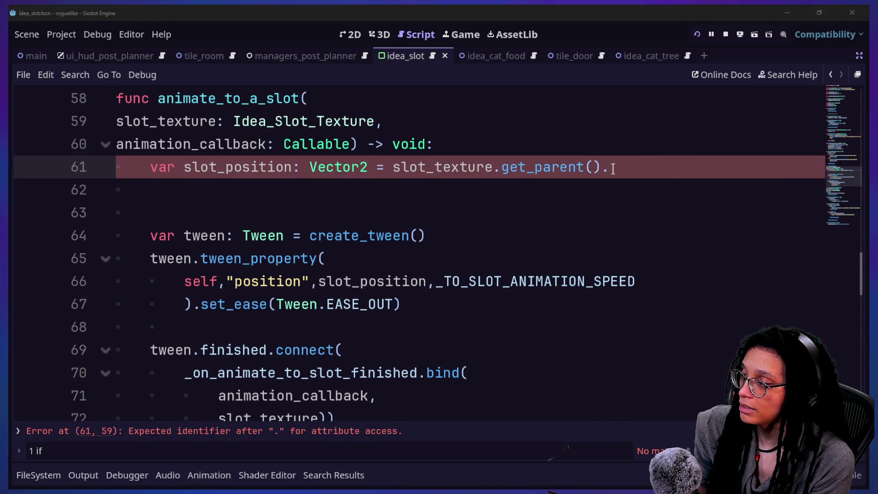
{"action": "key", "text": "alt+Tab"}
{"action": "scroll", "coordinate": [429, 227], "scroll_direction": "up", "scroll_amount": 15}
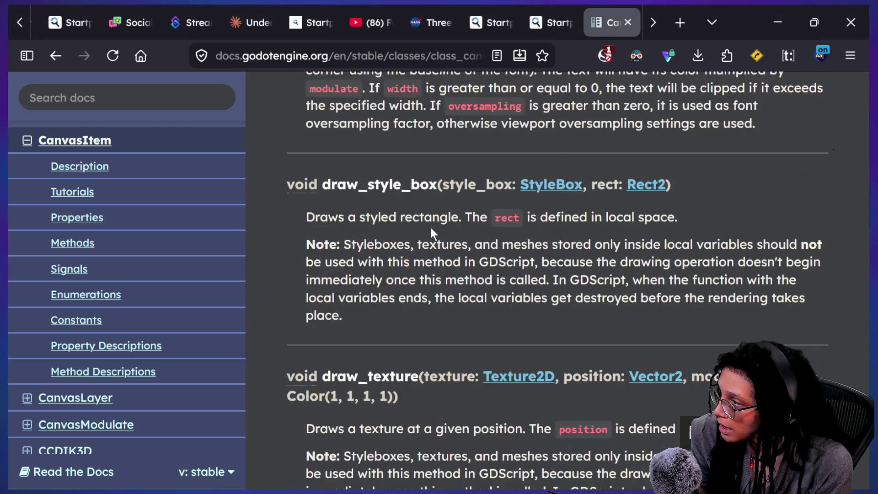
Check CanvasItem's Inherits and Inherited By lists, then go back to the Godot script.
{"action": "scroll", "coordinate": [430, 227], "scroll_direction": "up", "scroll_amount": 15}
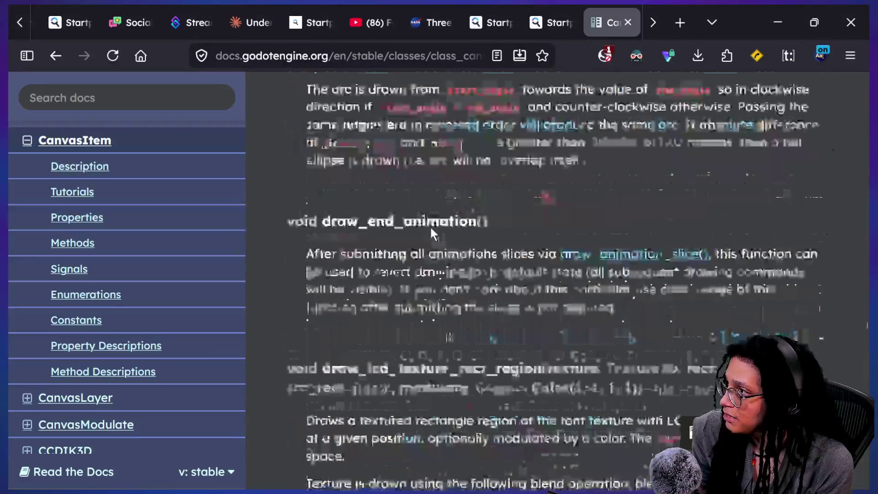
{"action": "scroll", "coordinate": [430, 228], "scroll_direction": "up", "scroll_amount": 15}
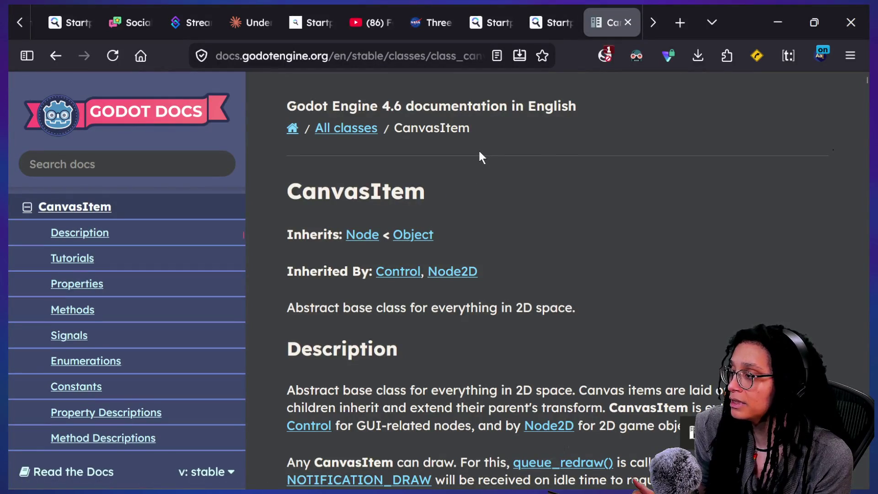
{"action": "left_click_drag", "start_coordinate": [268, 270], "coordinate": [293, 271]}
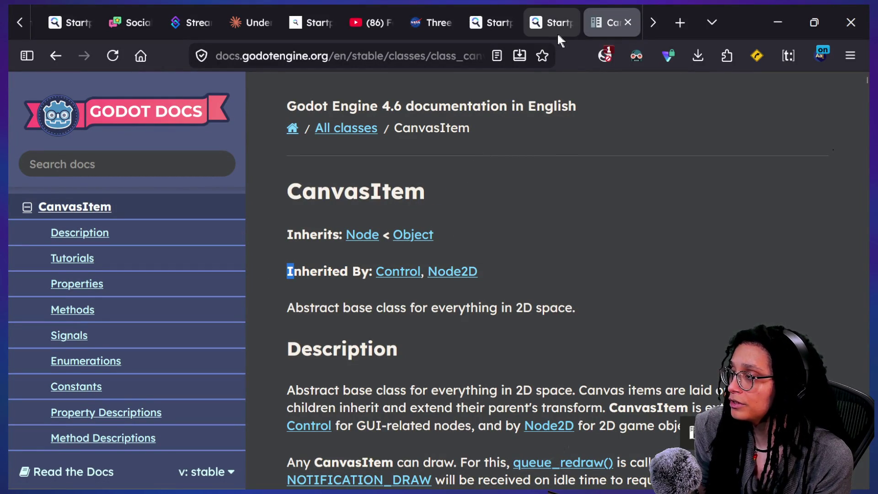
{"action": "key", "text": "alt+Tab"}
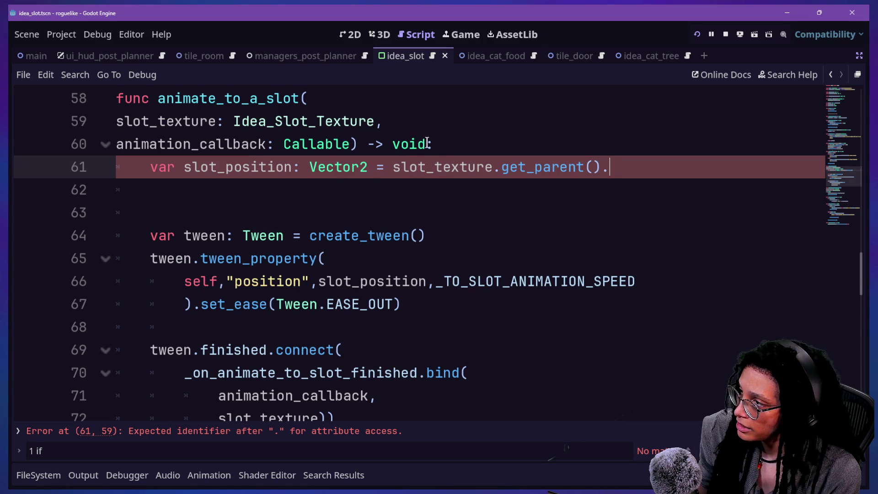
Move slot_texture.get_parent() into a new slot_itself variable cast as PanelContainer.
{"action": "left_click_drag", "start_coordinate": [394, 170], "coordinate": [602, 170]}
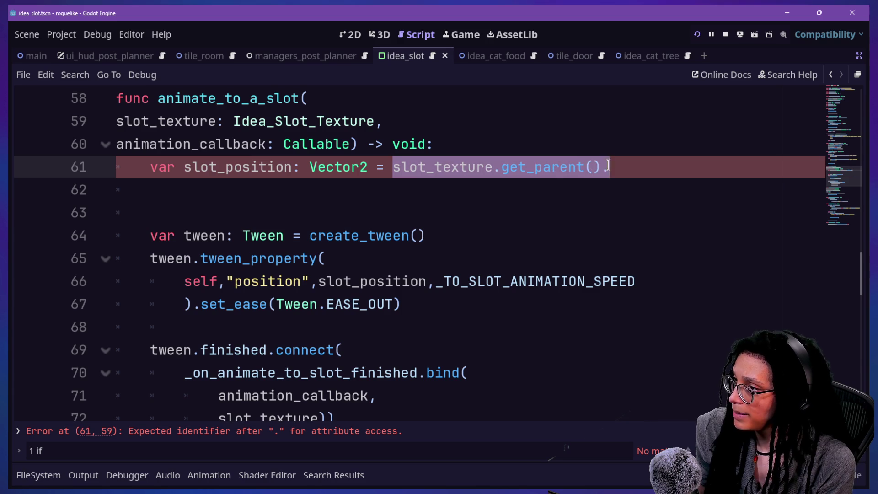
{"action": "key", "text": "BackSpace"}
{"action": "left_click", "coordinate": [535, 143]}
{"action": "key", "text": "Return"}
{"action": "type", "text": "var slot_parent:"}
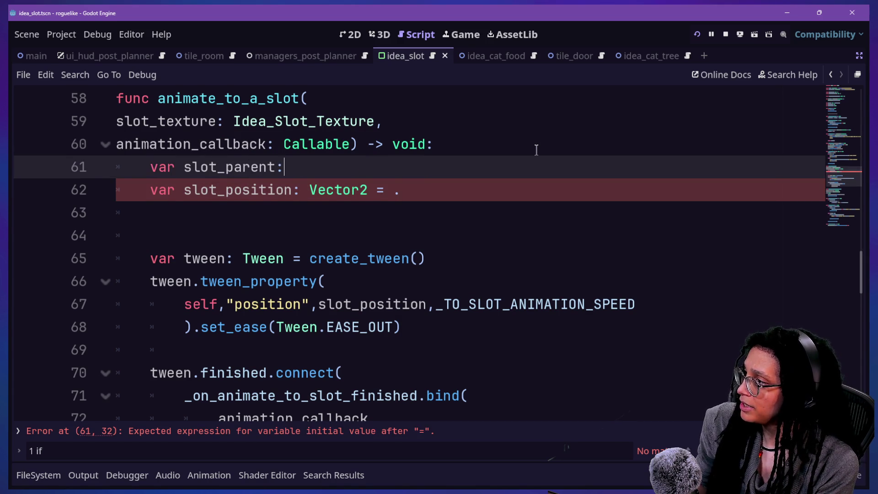
{"action": "key", "text": "BackSpace"}
{"action": "key", "text": "BackSpace"}
{"action": "key", "text": "BackSpace"}
{"action": "type", "text": "itself"}
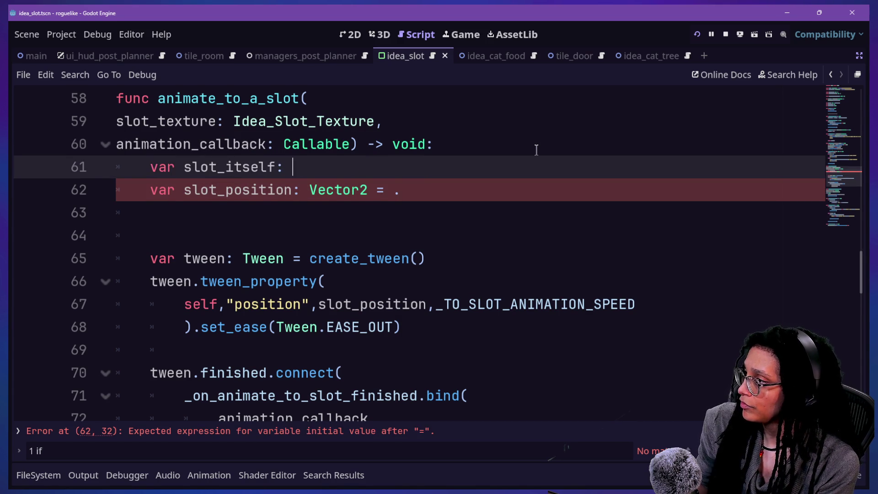
{"action": "type", "text": "elConta"}
{"action": "key", "text": "BackSpace"}
{"action": "type", "text": "ainer ="}
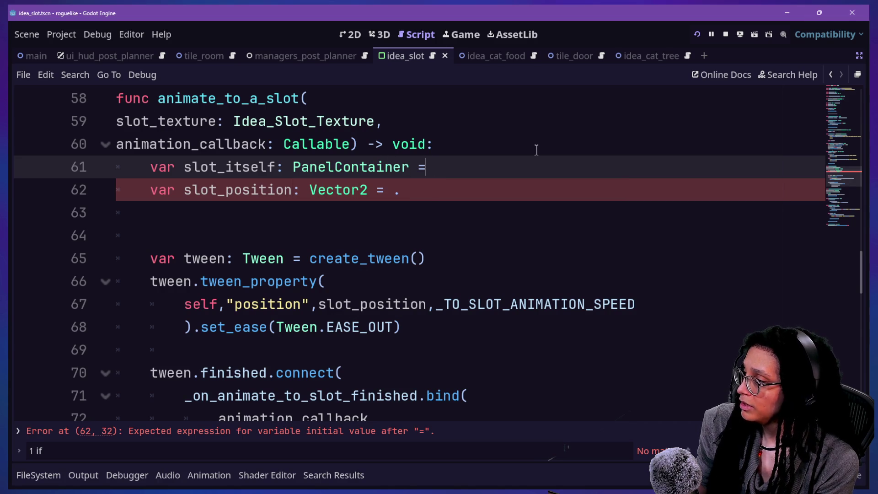
{"action": "type", "text": " slot_texture.get_parent() asPanel"}
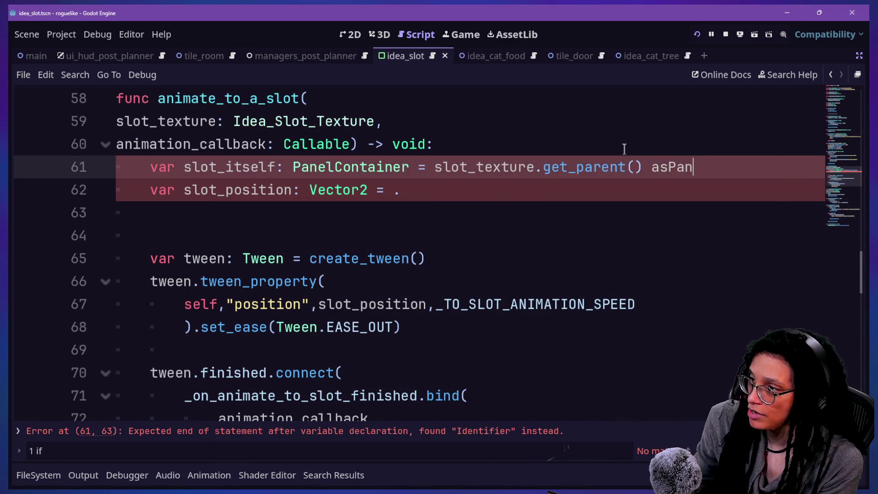
{"action": "type", "text": "elContainer"}
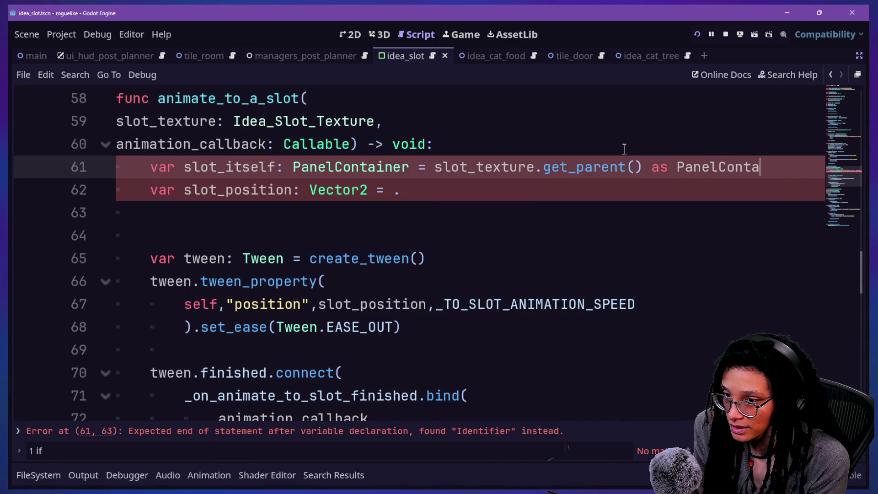
Set slot_position to slot_itself.get_canvas_transform().origin on line 62.
{"action": "left_click", "coordinate": [559, 138]}
{"action": "left_click", "coordinate": [423, 234]}
{"action": "left_click", "coordinate": [411, 213]}
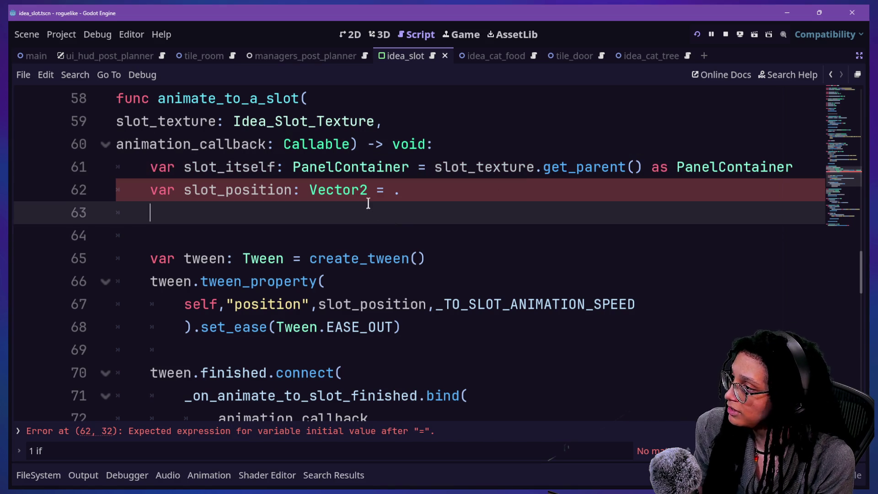
{"action": "left_click", "coordinate": [396, 192]}
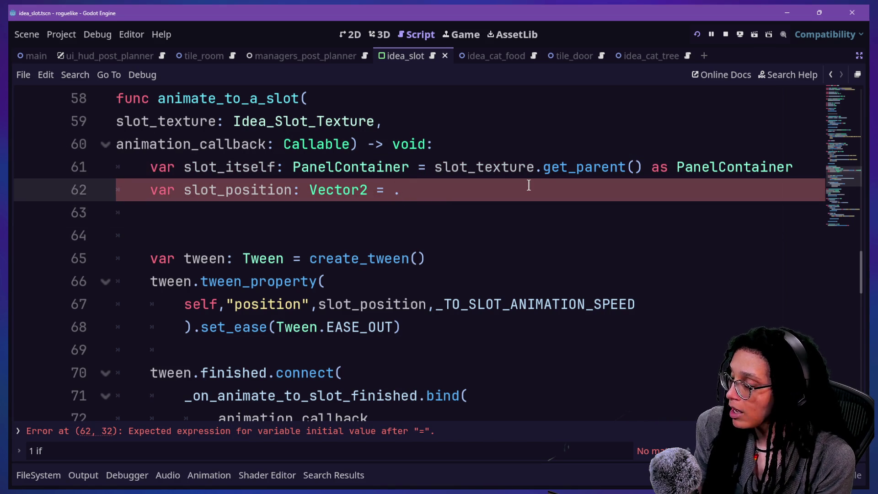
{"action": "type", "text": "slot"}
{"action": "key", "text": "Return"}
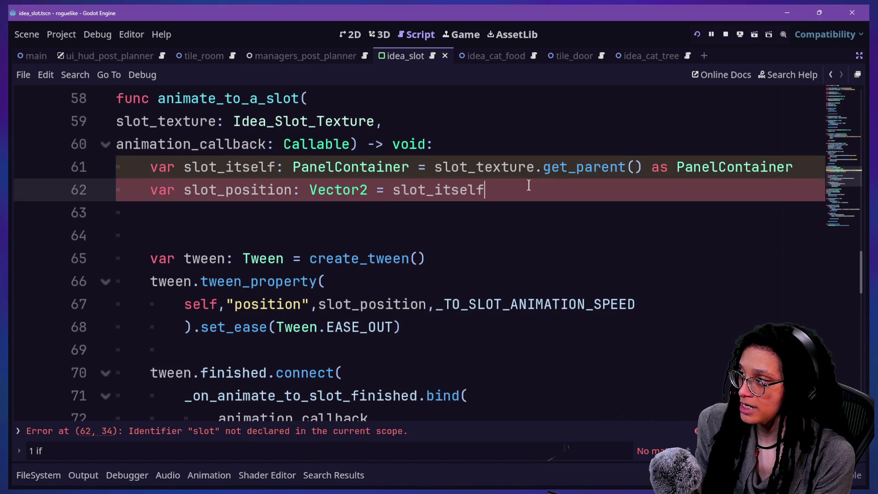
{"action": "type", "text": ".get_canv"}
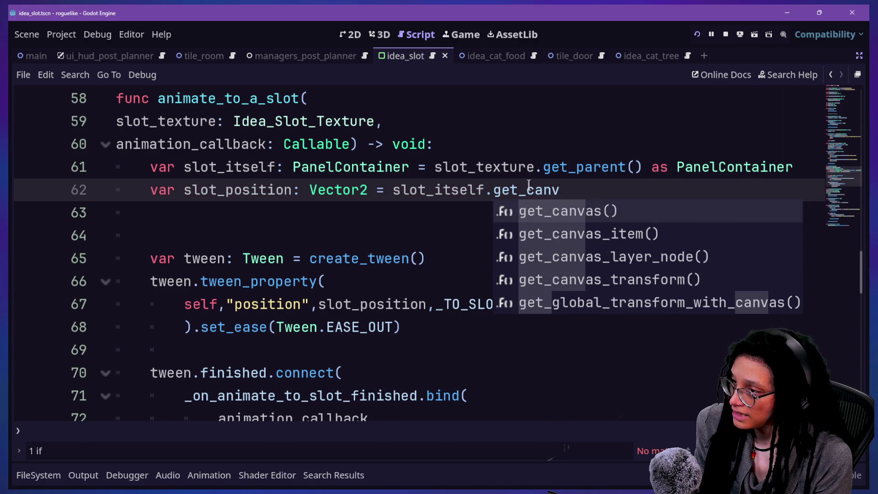
{"action": "key", "text": "Down"}
{"action": "key", "text": "Down"}
{"action": "key", "text": "Down"}
{"action": "key", "text": "Return"}
{"action": "type", "text": ".origin"}
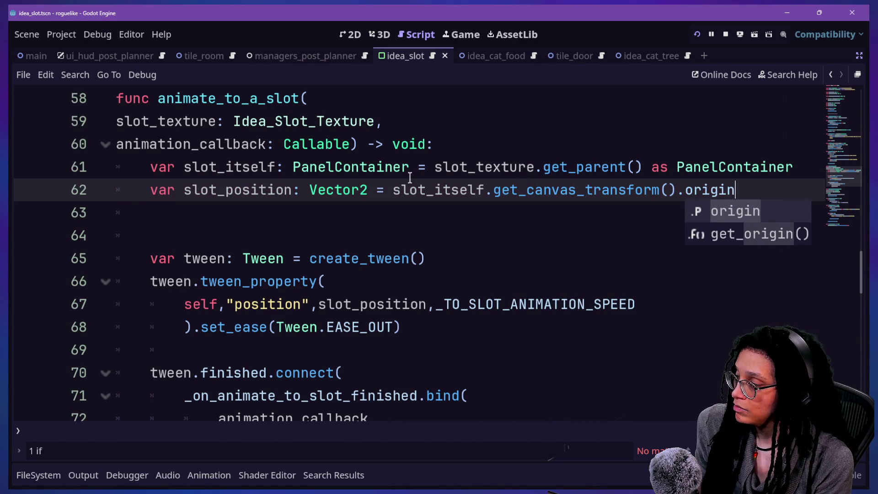
{"action": "left_click", "coordinate": [409, 177]}
Highlight the new slot_itself and slot_position lines to review them.
{"action": "left_click_drag", "start_coordinate": [231, 172], "coordinate": [343, 190]}
{"action": "left_click", "coordinate": [368, 189]}
{"action": "left_click", "coordinate": [478, 188]}
{"action": "mouse_move", "coordinate": [534, 167]}
{"action": "left_mouse_down"}
{"action": "mouse_move", "coordinate": [567, 194]}
{"action": "mouse_move", "coordinate": [569, 220]}
{"action": "left_mouse_up"}
{"action": "left_click", "coordinate": [573, 217]}
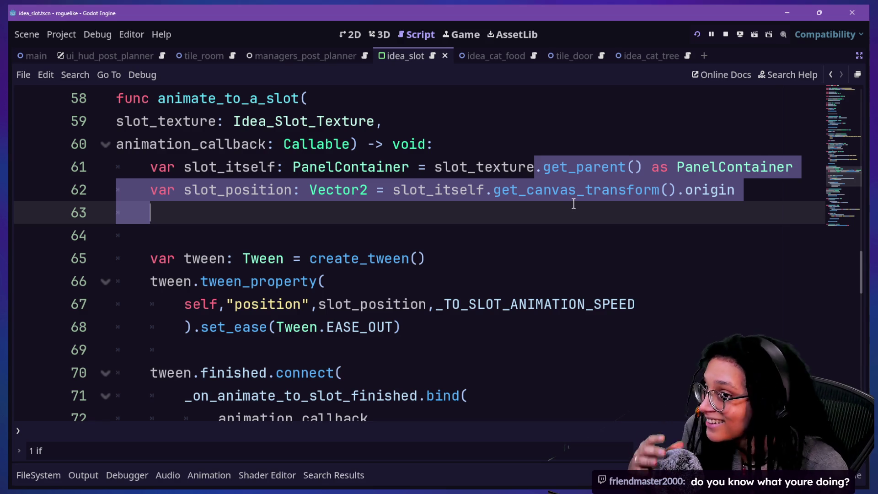
Deselect the new lines and run the Post Planner project.
{"action": "left_click", "coordinate": [572, 204]}
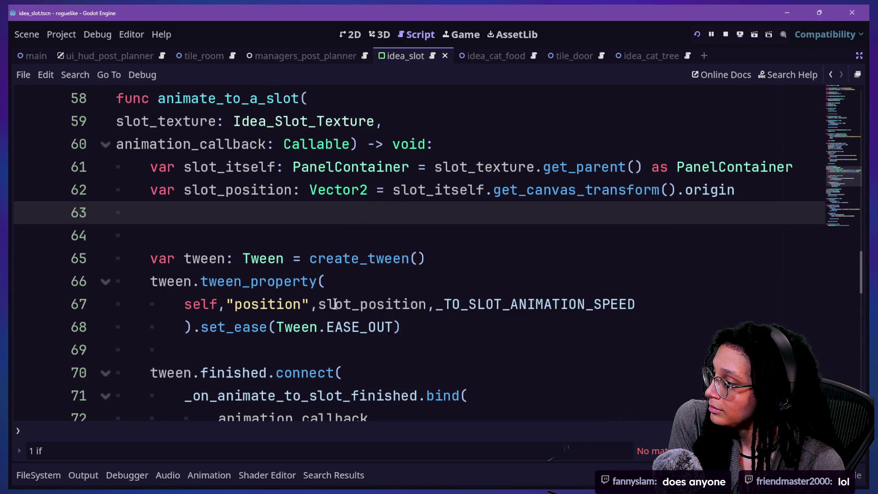
{"action": "left_click", "coordinate": [700, 29]}
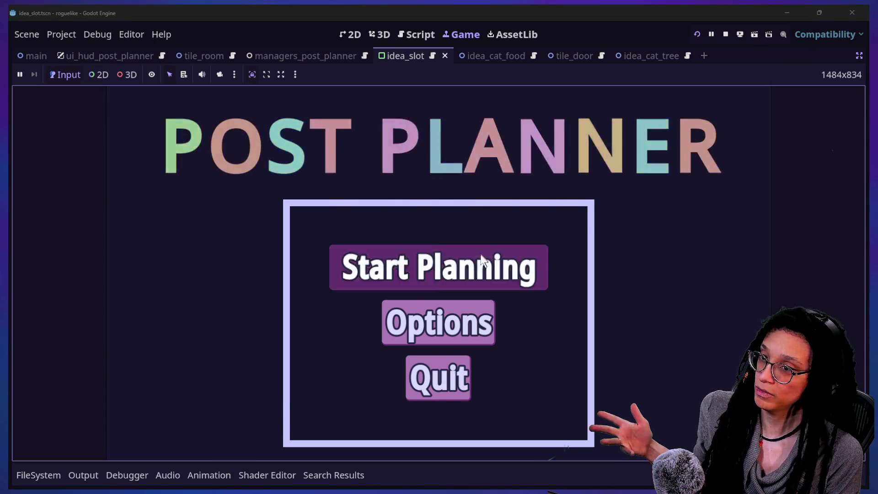
Restart the game and start planning a post for Catstagram.
{"action": "left_click", "coordinate": [477, 261]}
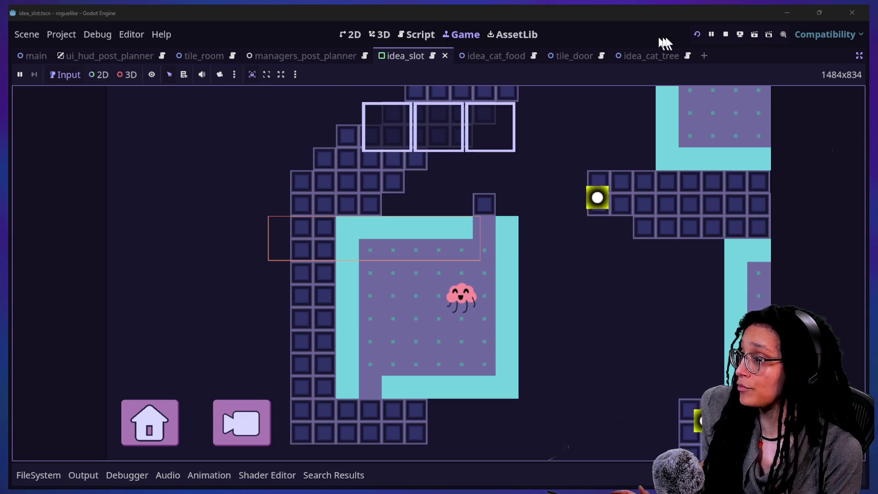
{"action": "left_click", "coordinate": [693, 35]}
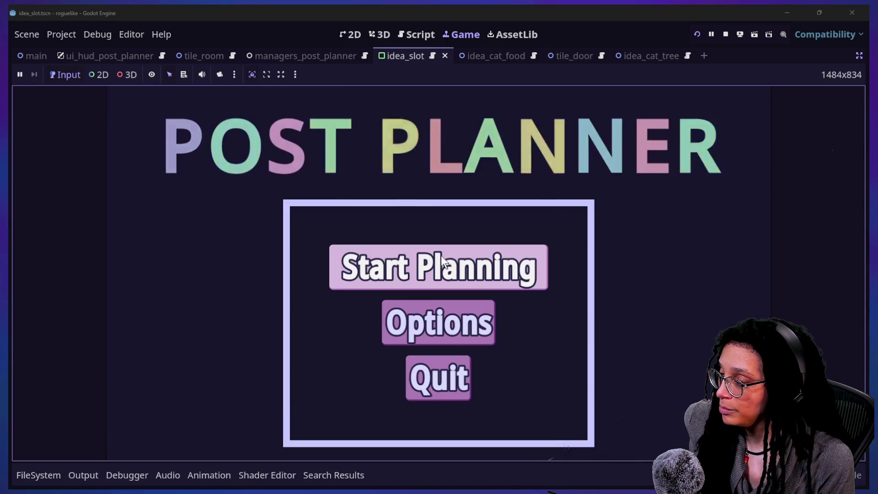
{"action": "left_click", "coordinate": [442, 262]}
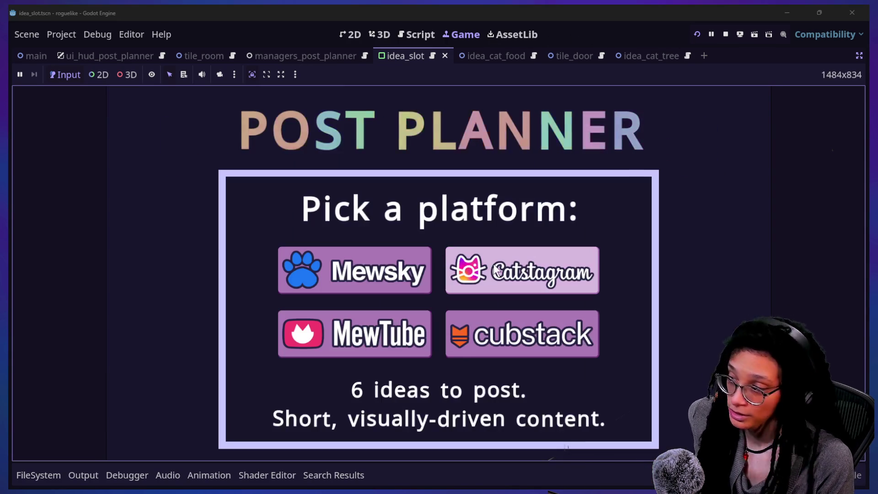
{"action": "left_click", "coordinate": [563, 272]}
Walk the character through the corridors onto the cat-food can.
{"action": "key", "text": "Up"}
{"action": "key", "text": "Up"}
{"action": "key", "text": "Up"}
{"action": "key", "text": "Right"}
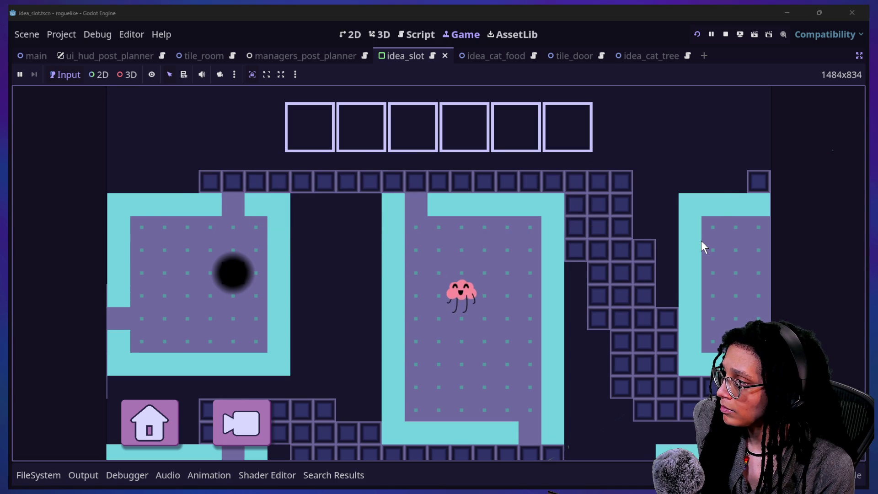
{"action": "key", "text": "Left"}
{"action": "key", "text": "Left"}
{"action": "key", "text": "Left"}
{"action": "key", "text": "Up"}
{"action": "key", "text": "Up"}
{"action": "key", "text": "Up"}
{"action": "key", "text": "Right"}
{"action": "key", "text": "Right"}
{"action": "key", "text": "Right"}
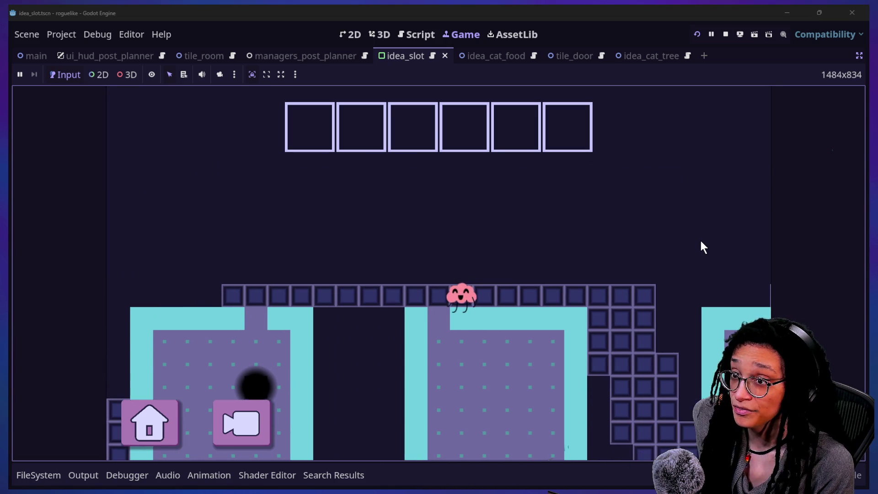
{"action": "key", "text": "Right"}
{"action": "key", "text": "Down"}
{"action": "key", "text": "Down"}
{"action": "key", "text": "Down"}
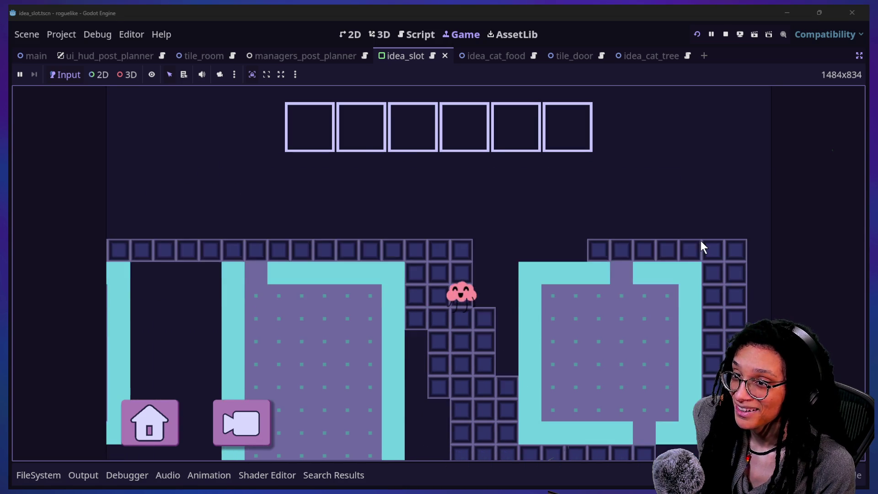
{"action": "key", "text": "Right"}
{"action": "key", "text": "Right"}
{"action": "key", "text": "Right"}
{"action": "key", "text": "Right"}
{"action": "key", "text": "Right"}
{"action": "key", "text": "Right"}
{"action": "key", "text": "Down"}
{"action": "key", "text": "Down"}
{"action": "key", "text": "Down"}
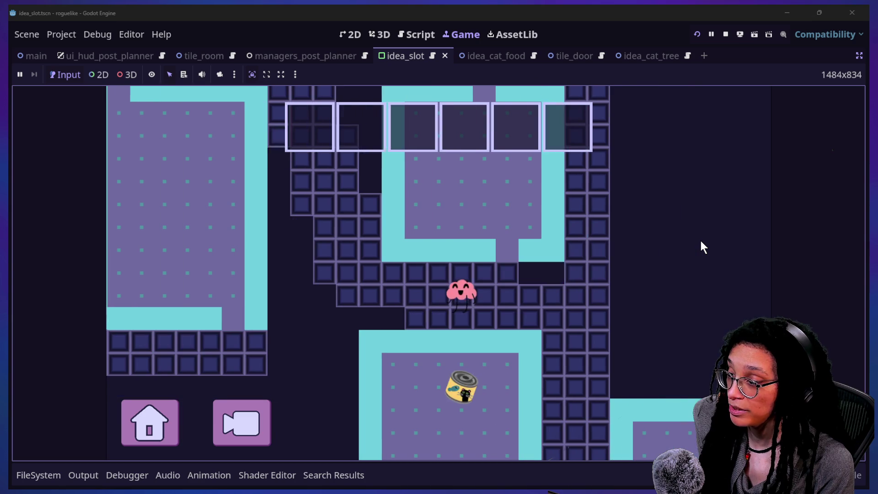
{"action": "key", "text": "Down"}
{"action": "key", "text": "Down"}
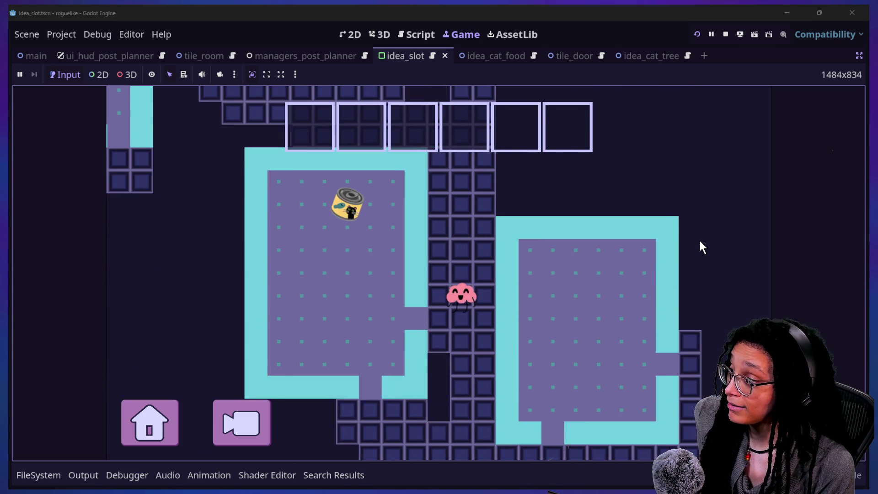
{"action": "key", "text": "Down"}
{"action": "key", "text": "Left"}
{"action": "key", "text": "Left"}
{"action": "key", "text": "Left"}
{"action": "key", "text": "Left"}
{"action": "key", "text": "Left"}
{"action": "key", "text": "Up"}
{"action": "key", "text": "Up"}
{"action": "key", "text": "Up"}
{"action": "key", "text": "Up"}
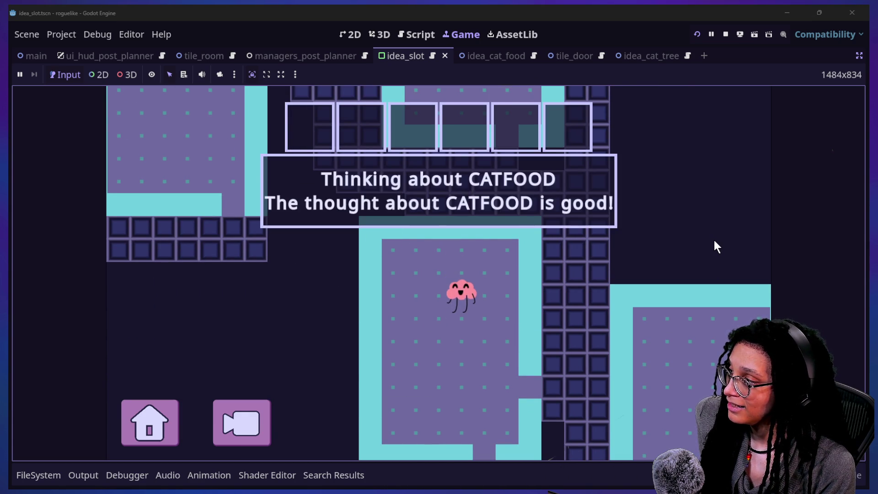
Dismiss the CATFOOD thought message and go back to the idea script.
{"action": "key", "text": "Down"}
{"action": "key", "text": "Down"}
{"action": "key", "text": "Down"}
{"action": "key", "text": "Right"}
{"action": "key", "text": "Right"}
{"action": "key", "text": "Right"}
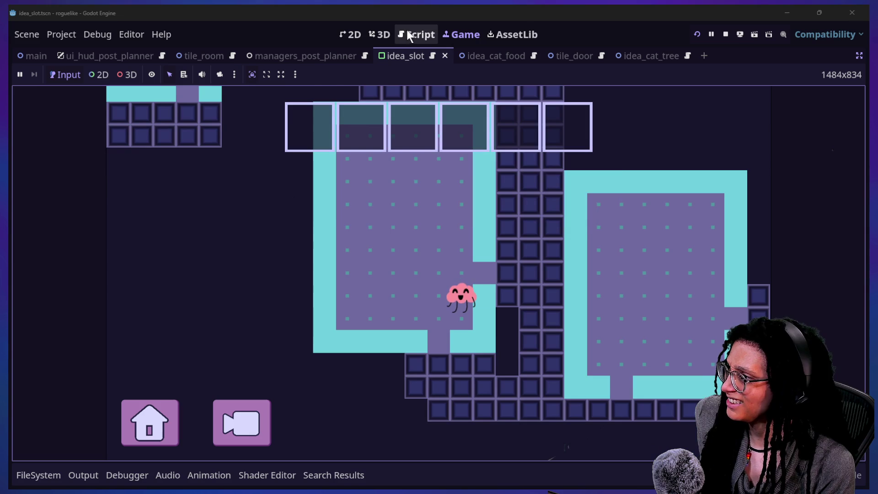
{"action": "left_click", "coordinate": [407, 34]}
Add a breakpoint on line 62 of animate_to_a_slot.
{"action": "left_click", "coordinate": [284, 305]}
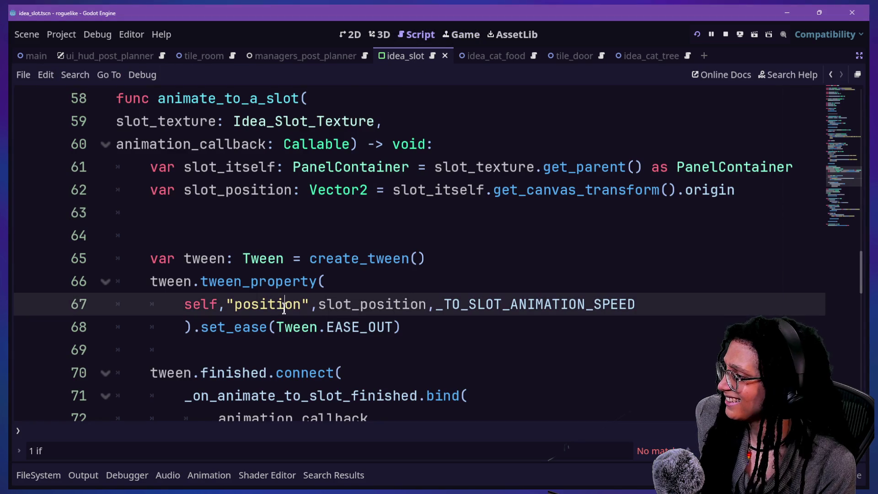
{"action": "scroll", "coordinate": [382, 329], "scroll_direction": "down", "scroll_amount": 1}
{"action": "scroll", "coordinate": [382, 329], "scroll_direction": "up", "scroll_amount": 2}
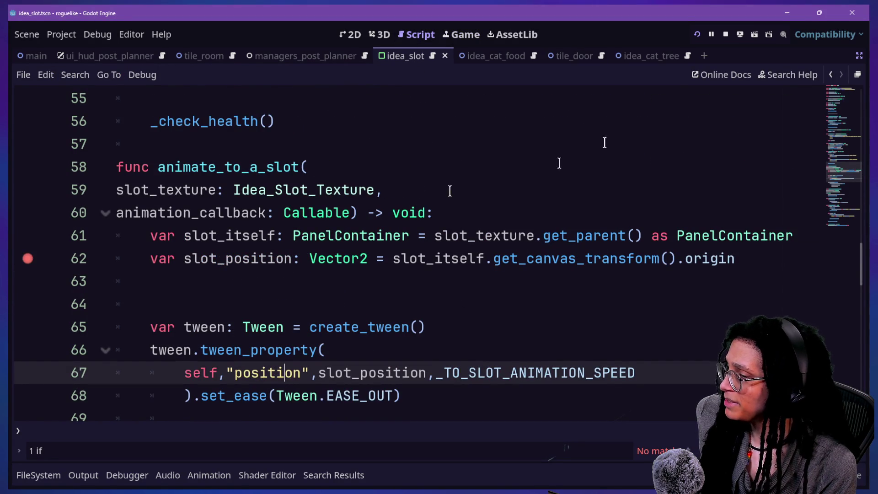
Back in the game, walk the character through the corridors onto the black hole.
{"action": "left_click", "coordinate": [464, 34]}
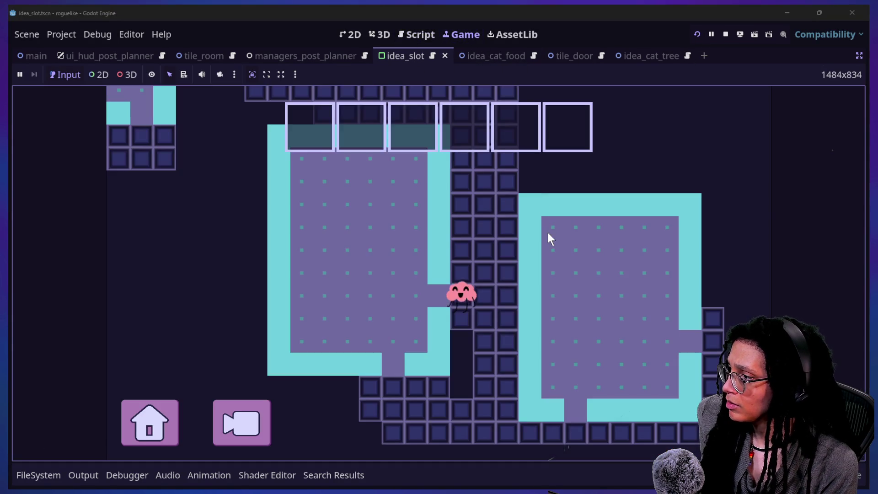
{"action": "key", "text": "Up"}
{"action": "key", "text": "Left"}
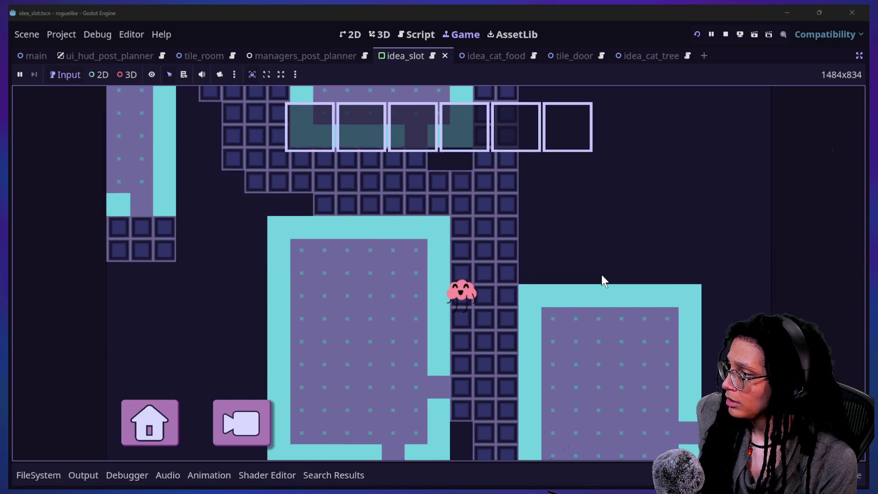
{"action": "key", "text": "Left"}
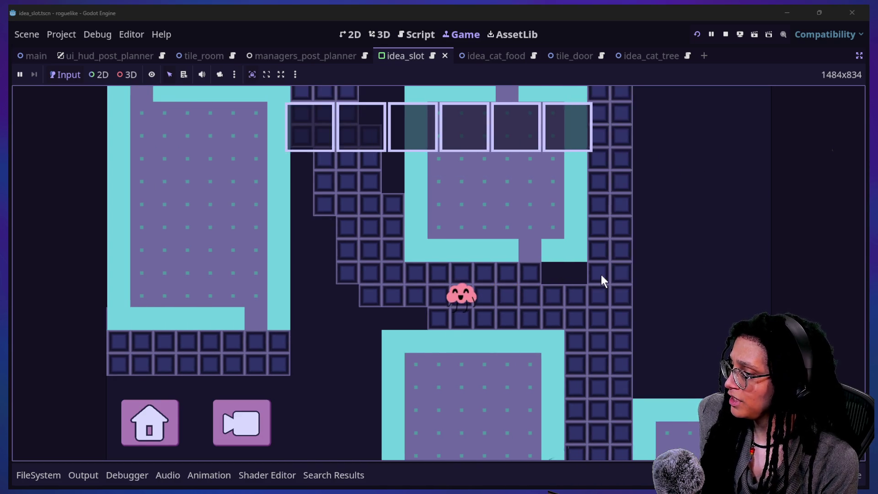
{"action": "key", "text": "Up"}
{"action": "key", "text": "Up"}
{"action": "key", "text": "Left"}
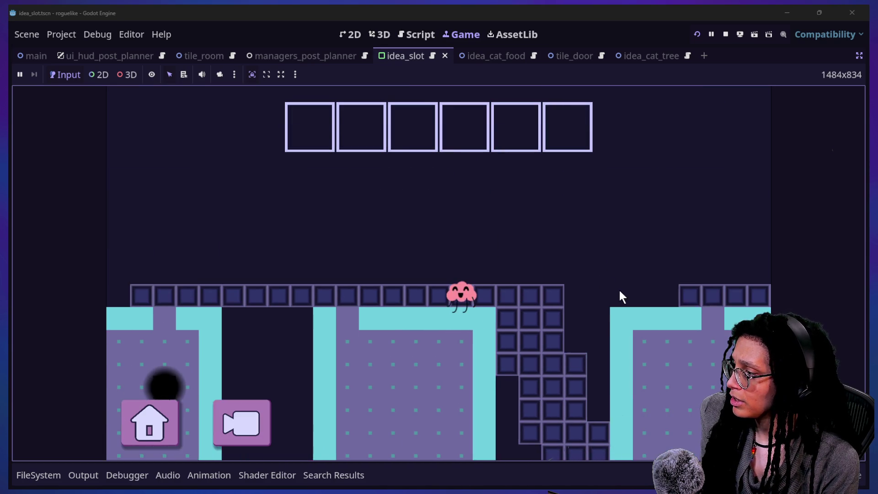
{"action": "key", "text": "Left"}
{"action": "key", "text": "Down"}
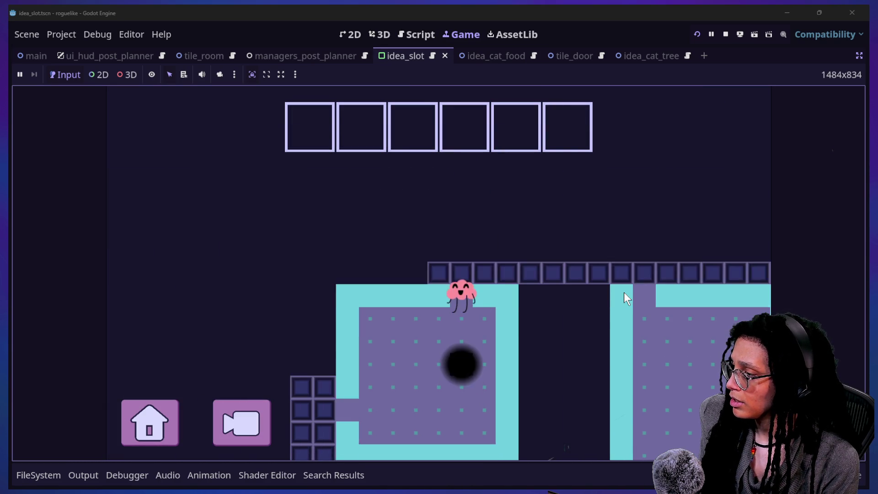
After the level reshapes, walk the character up and left onto a cat-food can.
{"action": "key", "text": "Up"}
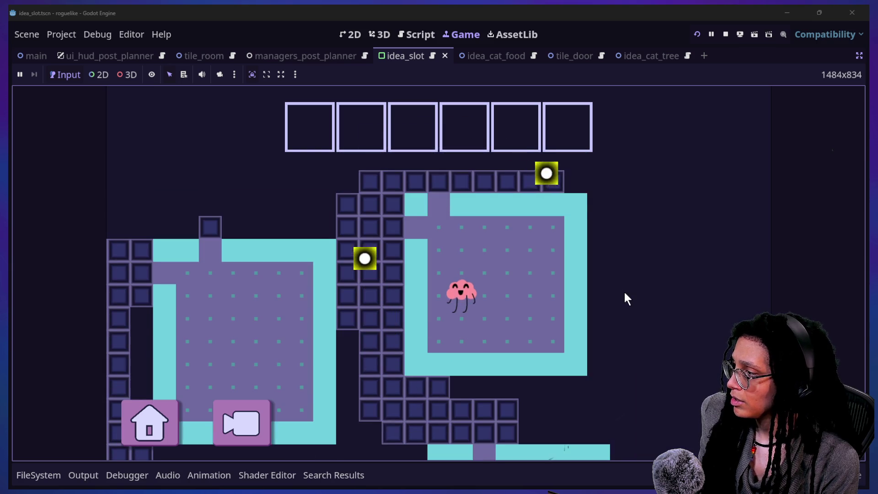
{"action": "key", "text": "Left"}
{"action": "key", "text": "Left"}
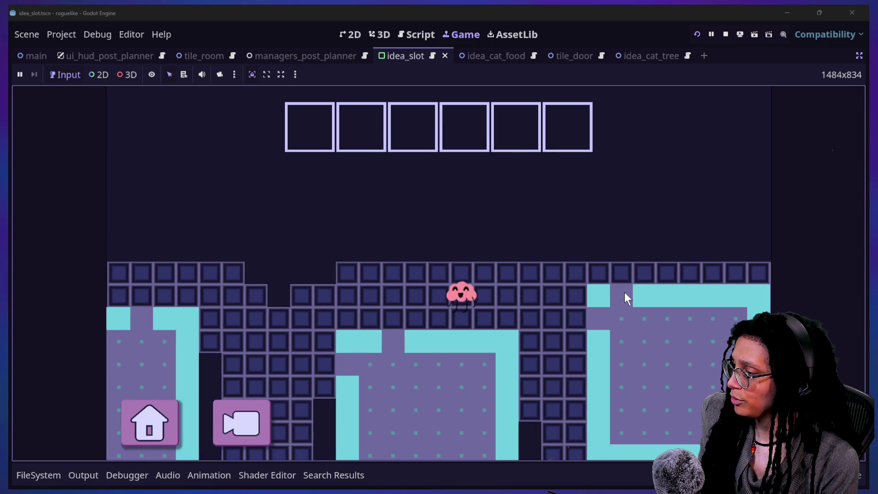
{"action": "key", "text": "Up"}
{"action": "key", "text": "Left"}
{"action": "key", "text": "Up"}
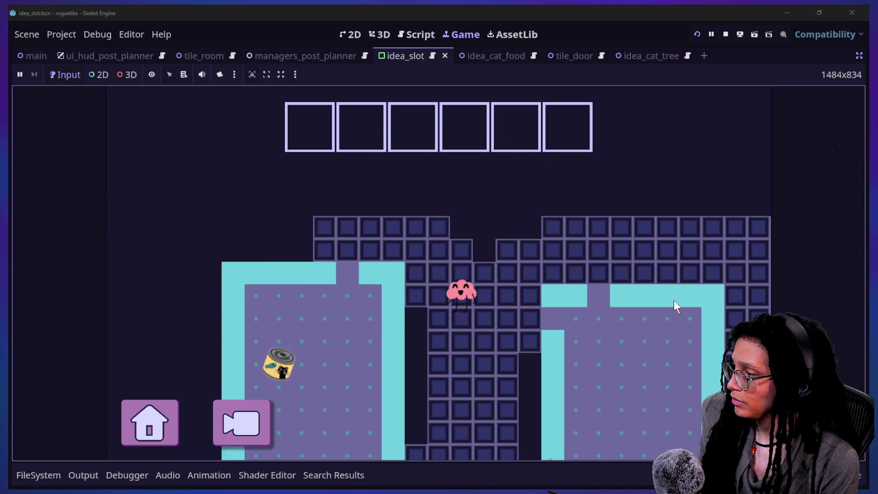
{"action": "key", "text": "Down"}
{"action": "key", "text": "Left"}
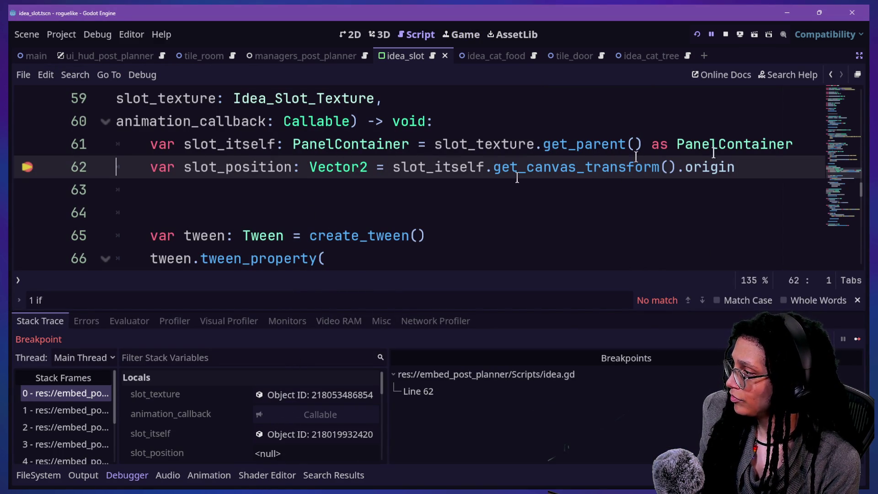
Step over line 62, enlarge the debugger panel, and read the .origin documentation.
{"action": "key", "text": "F10"}
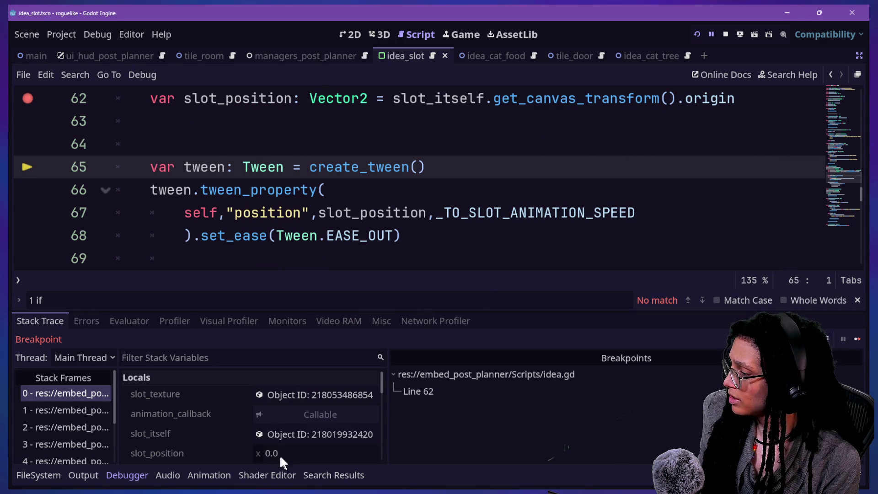
{"action": "left_click_drag", "start_coordinate": [235, 313], "coordinate": [234, 253]}
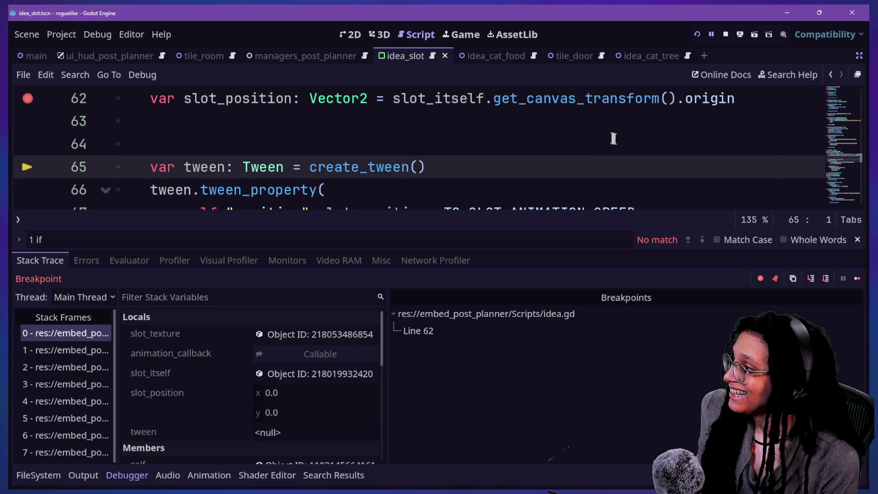
{"action": "left_click", "coordinate": [734, 99]}
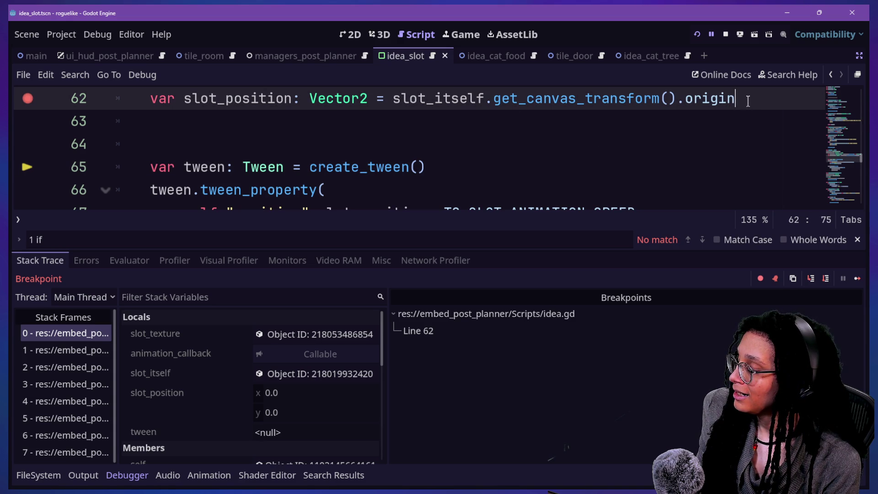
{"action": "mouse_move", "coordinate": [688, 101]}
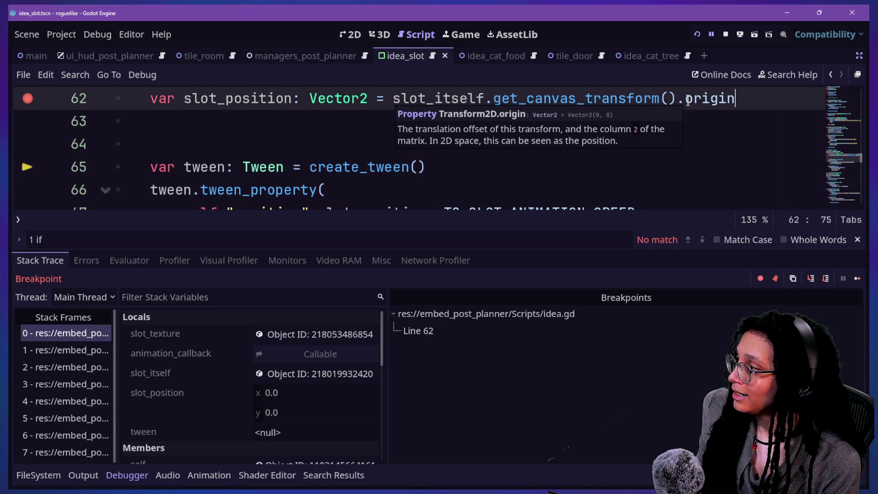
{"action": "scroll", "coordinate": [688, 162], "scroll_direction": "up", "scroll_amount": 3}
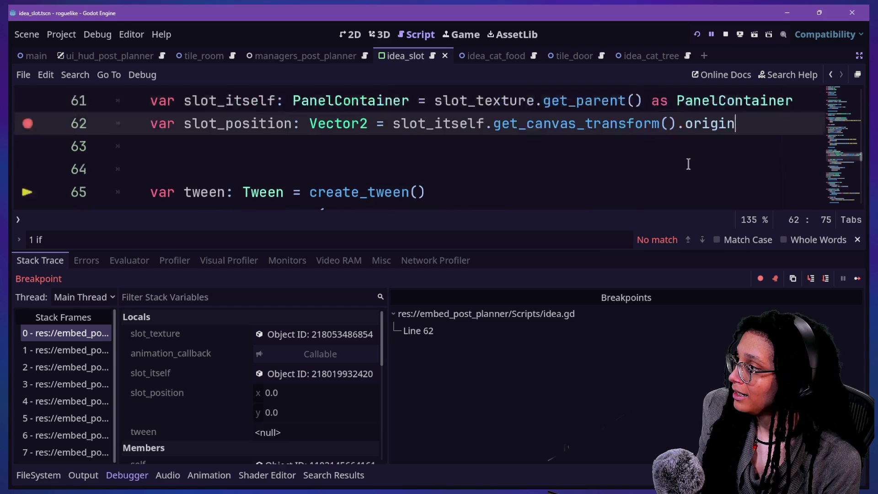
{"action": "mouse_move", "coordinate": [715, 173]}
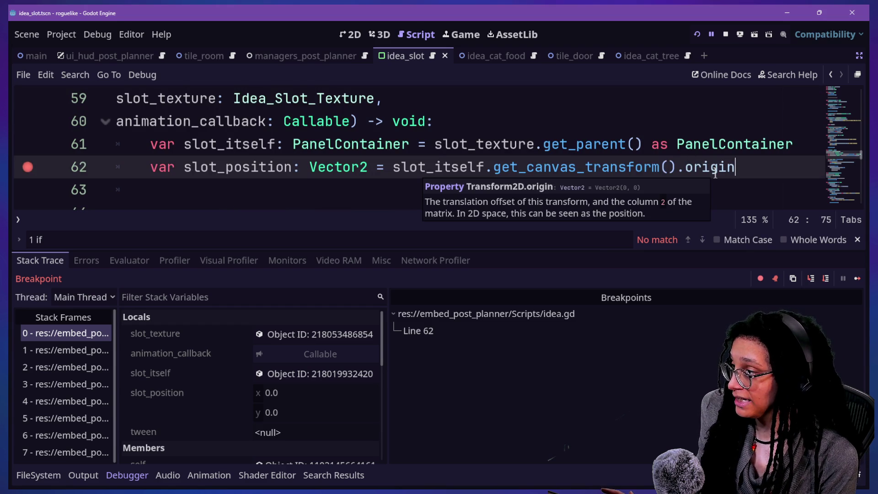
{"action": "key", "text": "BackSpace"}
{"action": "key", "text": "BackSpace"}
{"action": "key", "text": "BackSpace"}
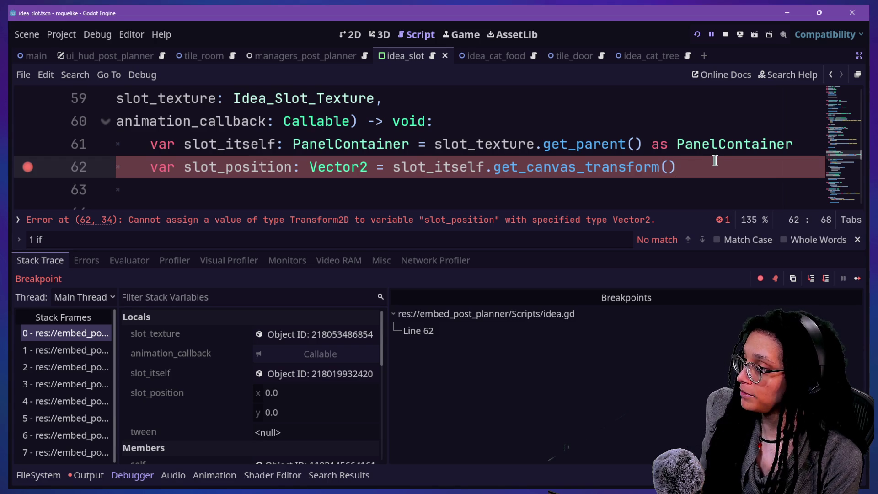
{"action": "type", "text": ".origin"}
{"action": "left_click", "coordinate": [526, 144]}
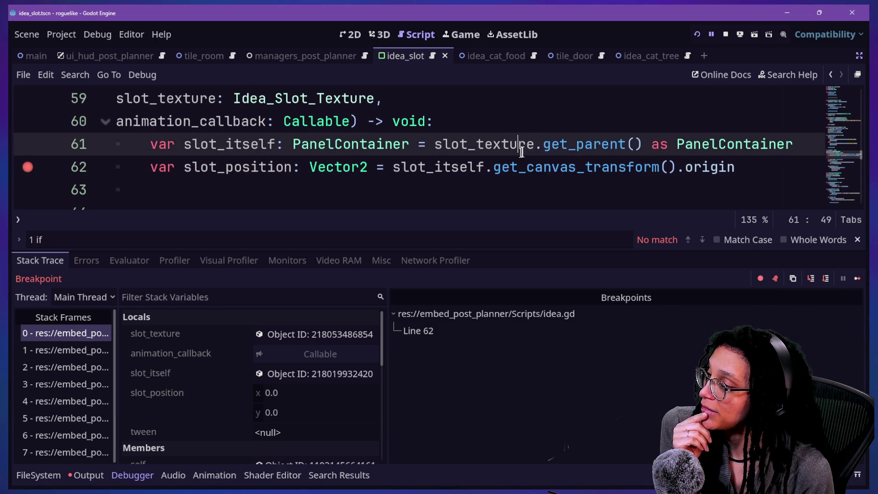
{"action": "left_click", "coordinate": [558, 164]}
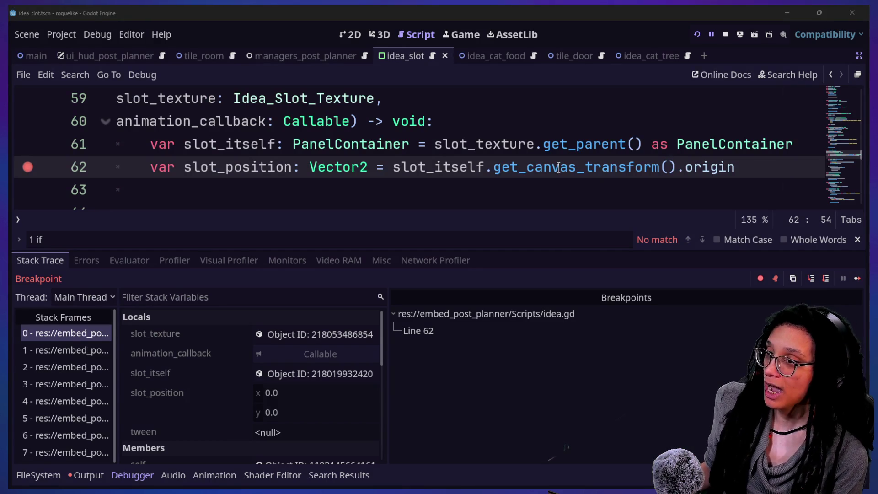
{"action": "scroll", "coordinate": [415, 177], "scroll_direction": "down", "scroll_amount": 3}
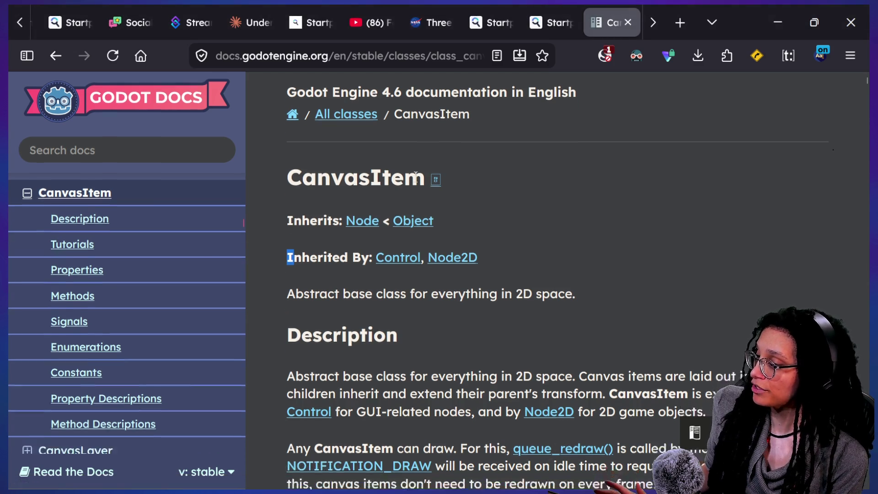
{"action": "scroll", "coordinate": [415, 177], "scroll_direction": "down", "scroll_amount": 7}
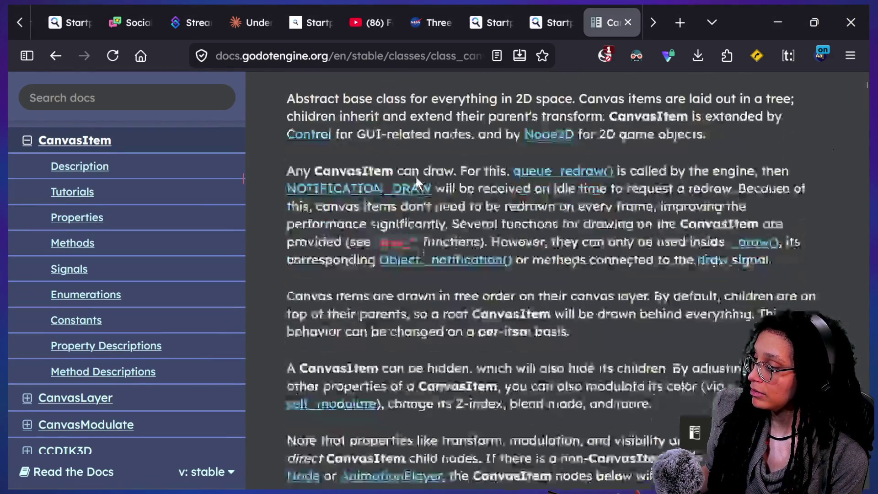
{"action": "scroll", "coordinate": [415, 176], "scroll_direction": "down", "scroll_amount": 4}
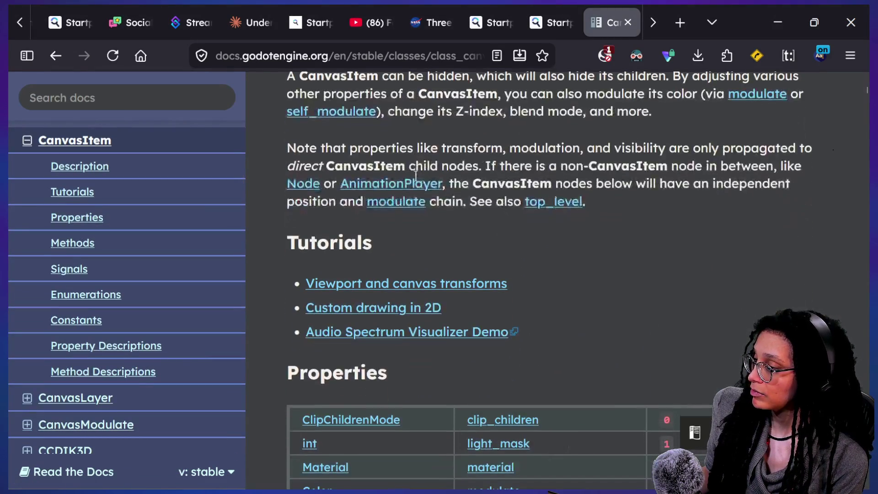
{"action": "scroll", "coordinate": [415, 175], "scroll_direction": "down", "scroll_amount": 5}
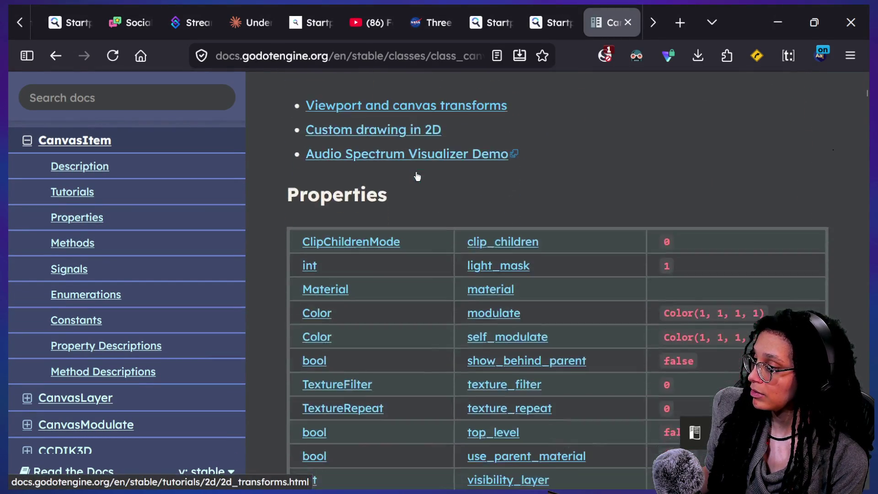
{"action": "scroll", "coordinate": [415, 171], "scroll_direction": "down", "scroll_amount": 12}
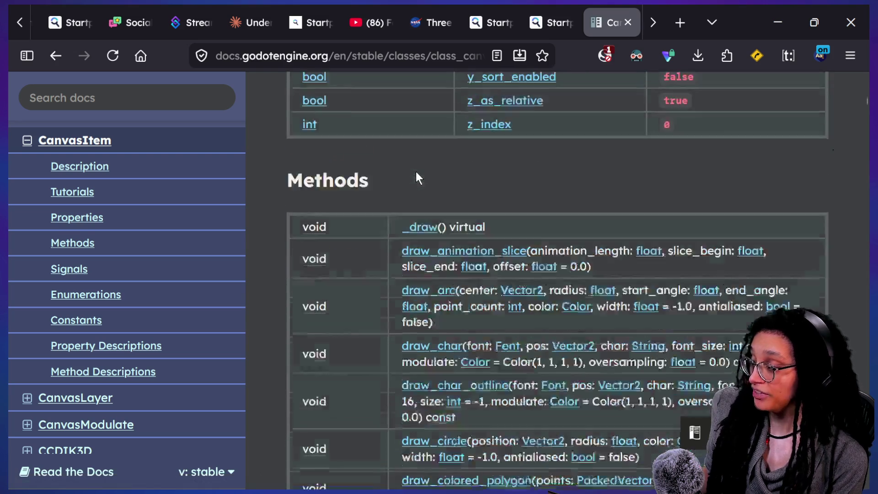
{"action": "scroll", "coordinate": [416, 172], "scroll_direction": "down", "scroll_amount": 13}
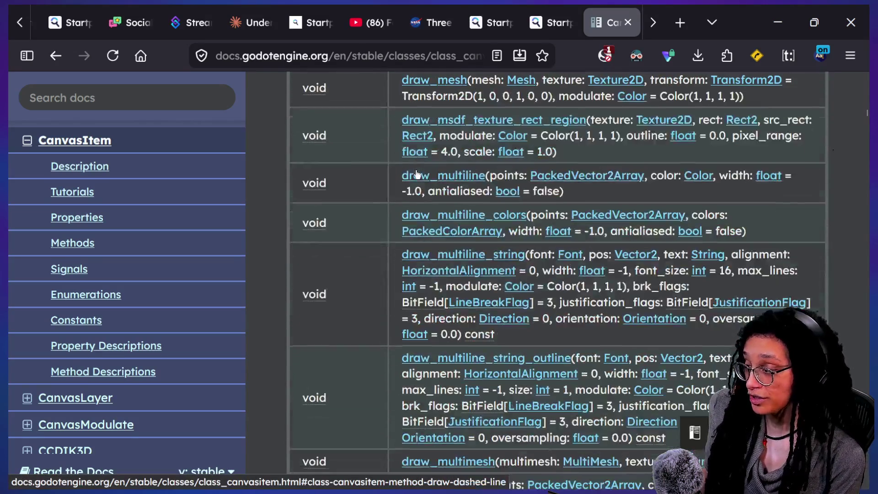
{"action": "scroll", "coordinate": [416, 173], "scroll_direction": "down", "scroll_amount": 20}
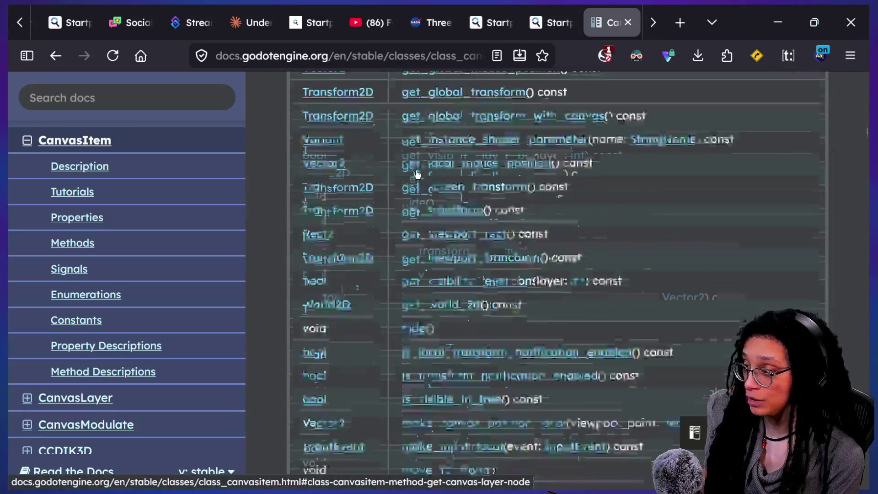
{"action": "scroll", "coordinate": [415, 174], "scroll_direction": "down", "scroll_amount": 7}
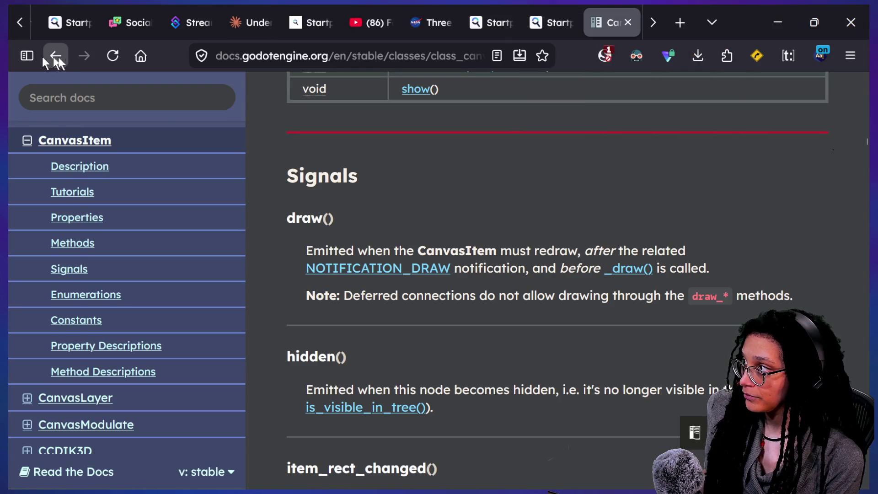
{"action": "scroll", "coordinate": [481, 178], "scroll_direction": "up", "scroll_amount": 17}
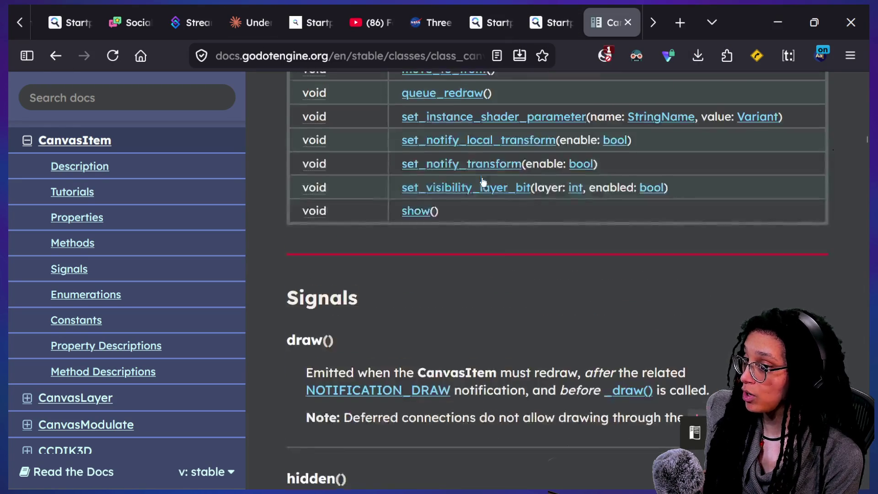
{"action": "scroll", "coordinate": [498, 264], "scroll_direction": "up", "scroll_amount": 20}
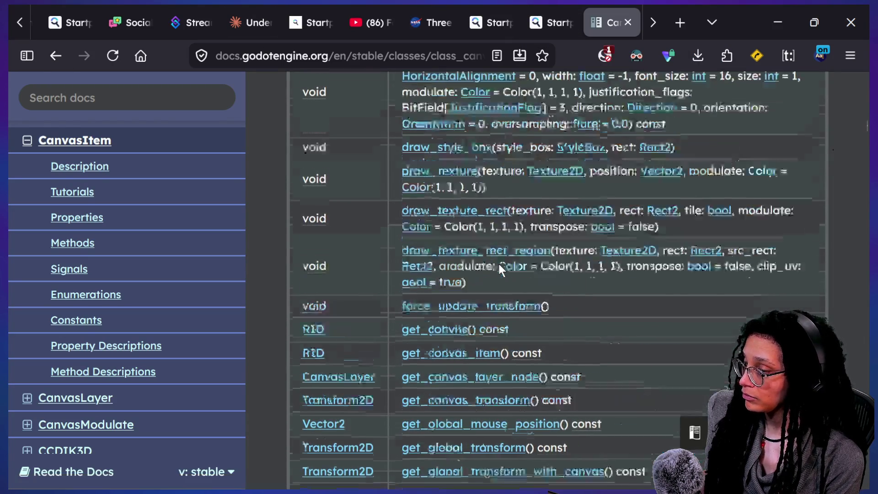
{"action": "scroll", "coordinate": [499, 264], "scroll_direction": "up", "scroll_amount": 6}
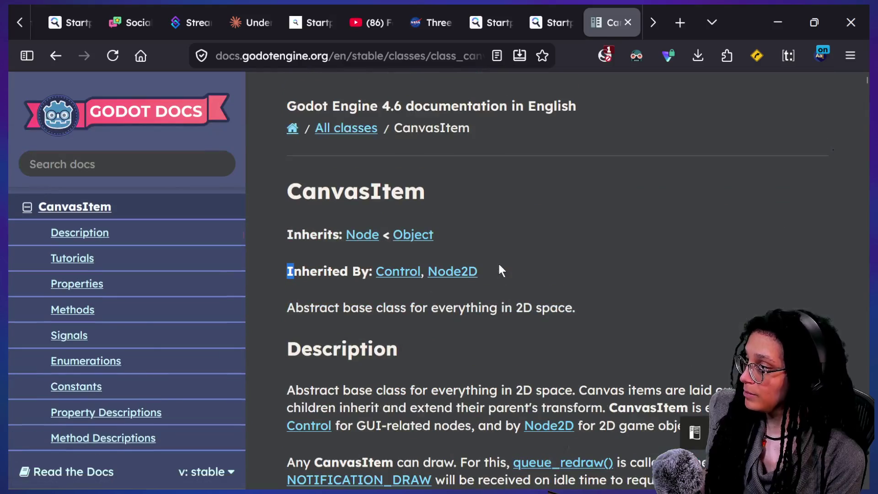
{"action": "scroll", "coordinate": [458, 160], "scroll_direction": "down", "scroll_amount": 2}
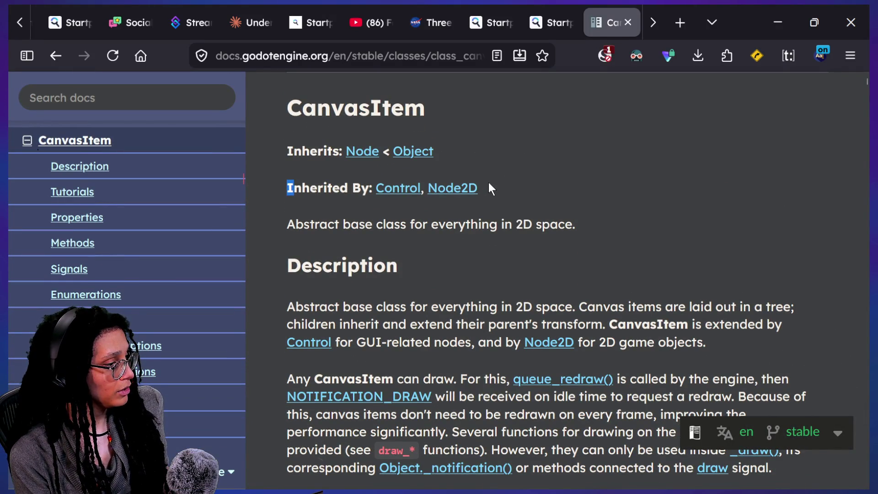
{"action": "scroll", "coordinate": [488, 182], "scroll_direction": "down", "scroll_amount": 10}
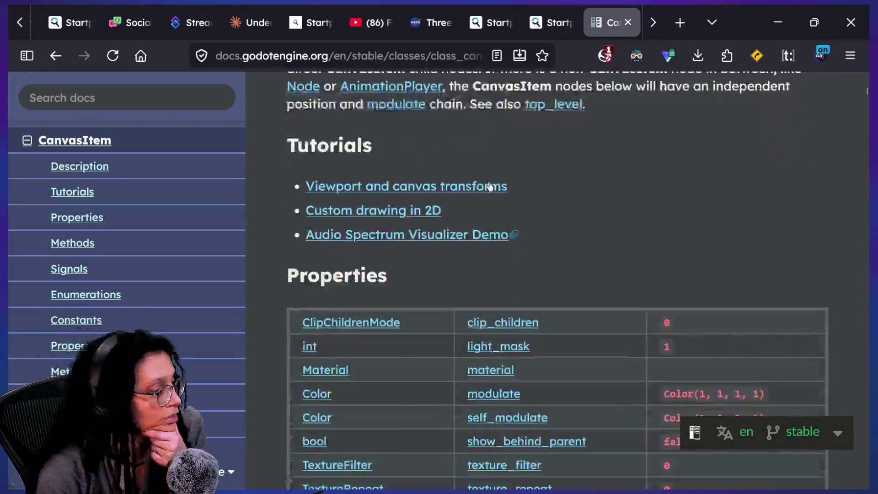
{"action": "scroll", "coordinate": [489, 187], "scroll_direction": "down", "scroll_amount": 10}
{"action": "scroll", "coordinate": [489, 186], "scroll_direction": "down", "scroll_amount": 3}
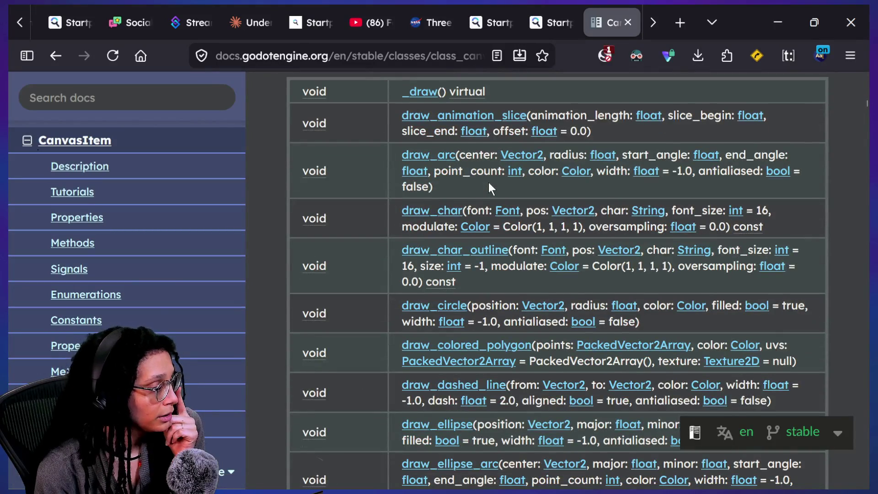
{"action": "scroll", "coordinate": [488, 182], "scroll_direction": "down", "scroll_amount": 10}
{"action": "scroll", "coordinate": [488, 182], "scroll_direction": "down", "scroll_amount": 12}
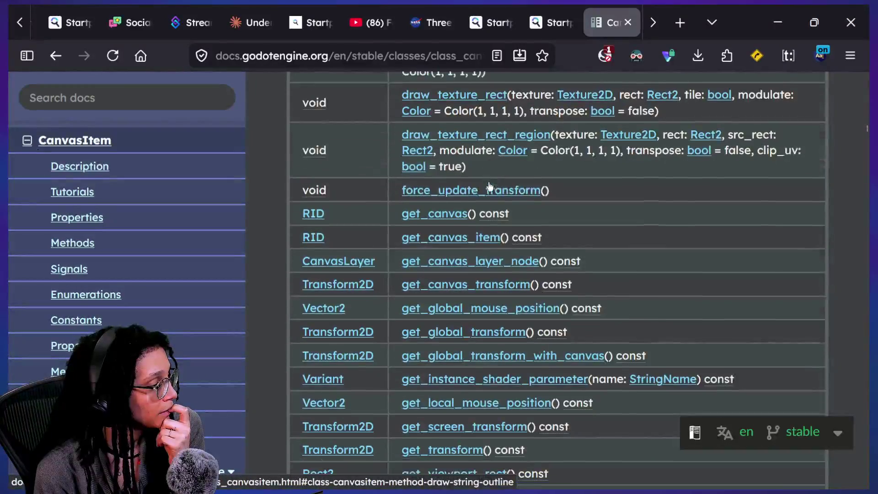
{"action": "scroll", "coordinate": [383, 324], "scroll_direction": "down", "scroll_amount": 3}
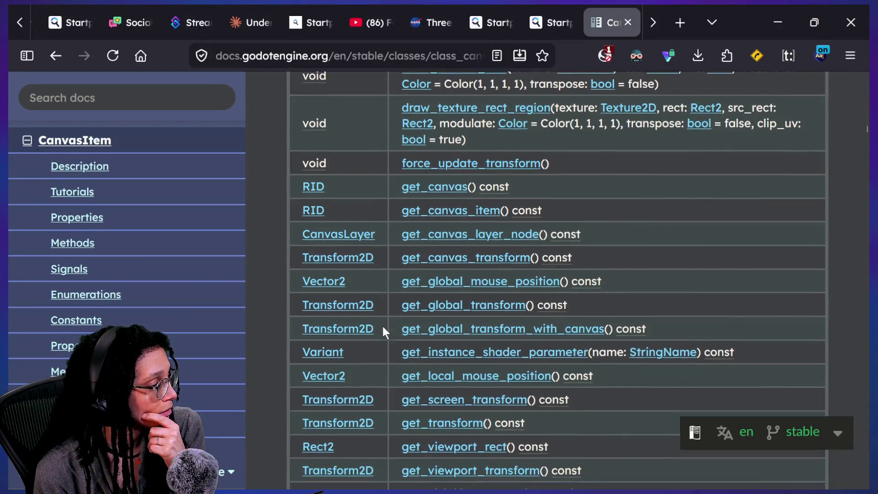
{"action": "scroll", "coordinate": [436, 306], "scroll_direction": "down", "scroll_amount": 5}
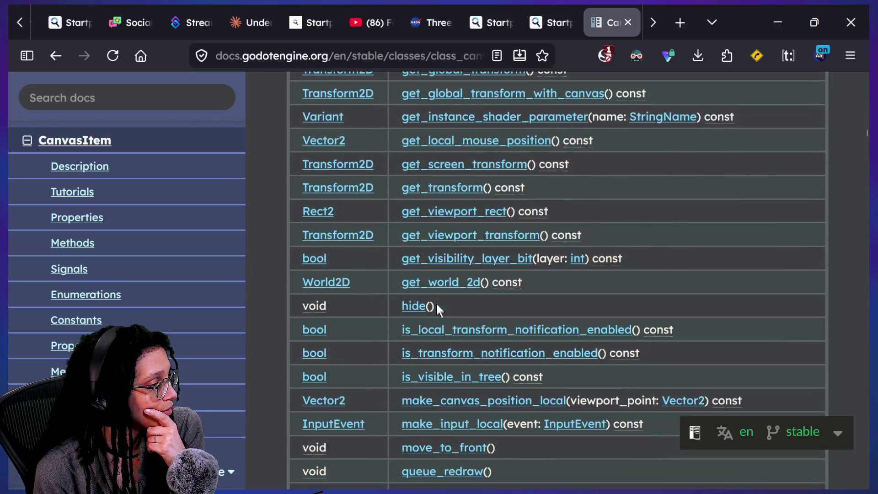
{"action": "left_click", "coordinate": [514, 237]}
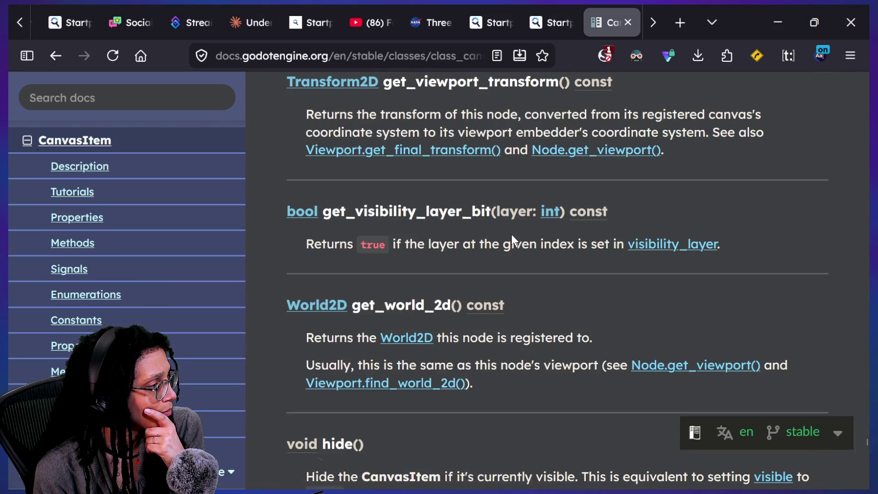
{"action": "left_click_drag", "start_coordinate": [304, 119], "coordinate": [616, 105]}
{"action": "left_click", "coordinate": [556, 104]}
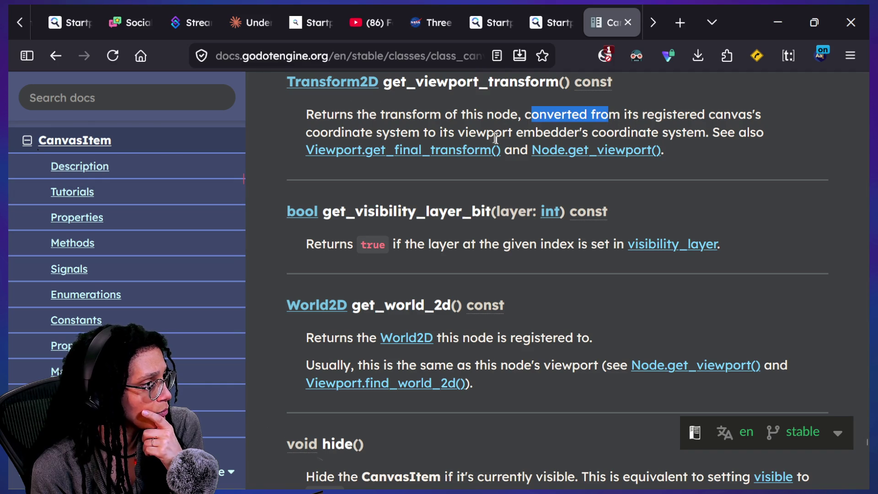
{"action": "left_click_drag", "start_coordinate": [502, 133], "coordinate": [553, 133]}
{"action": "left_click_drag", "start_coordinate": [613, 132], "coordinate": [711, 132]}
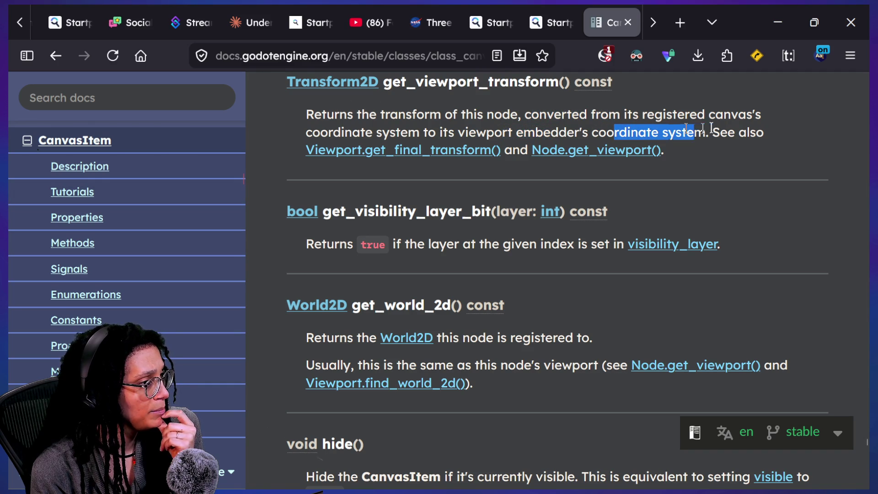
{"action": "left_click", "coordinate": [519, 112]}
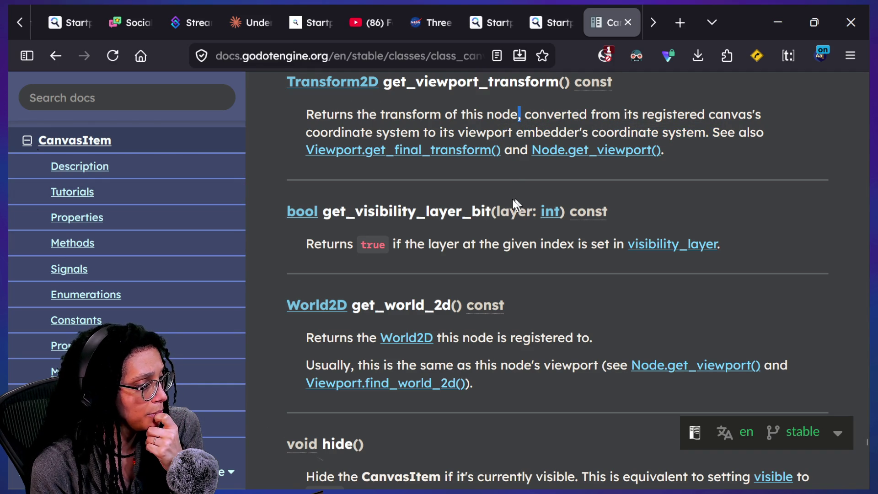
{"action": "scroll", "coordinate": [512, 199], "scroll_direction": "up", "scroll_amount": 20}
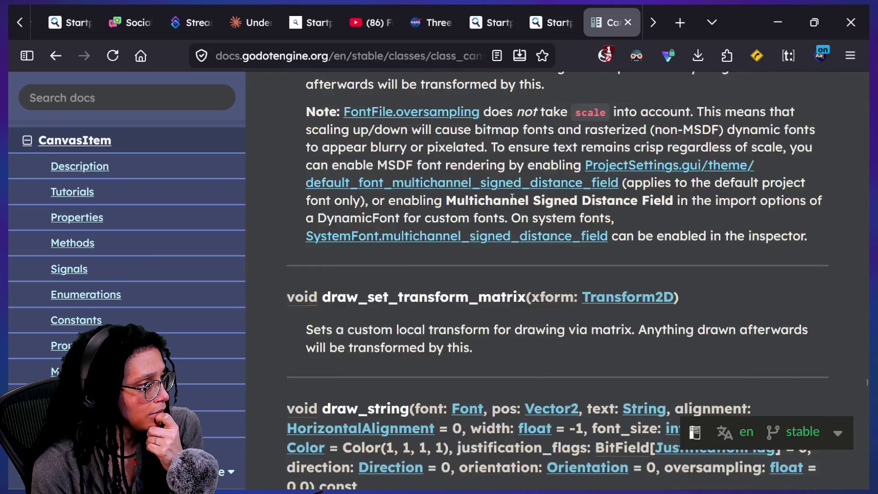
{"action": "scroll", "coordinate": [518, 180], "scroll_direction": "up", "scroll_amount": 20}
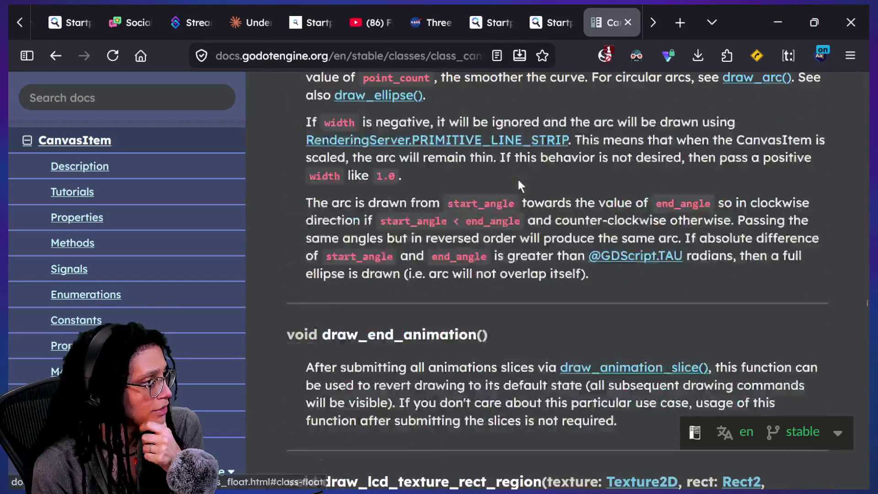
{"action": "scroll", "coordinate": [517, 180], "scroll_direction": "up", "scroll_amount": 20}
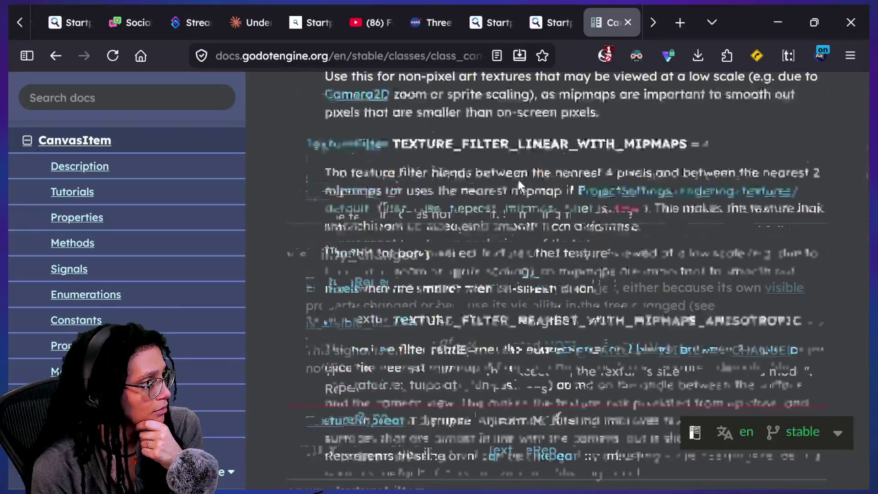
{"action": "scroll", "coordinate": [621, 200], "scroll_direction": "down", "scroll_amount": 15}
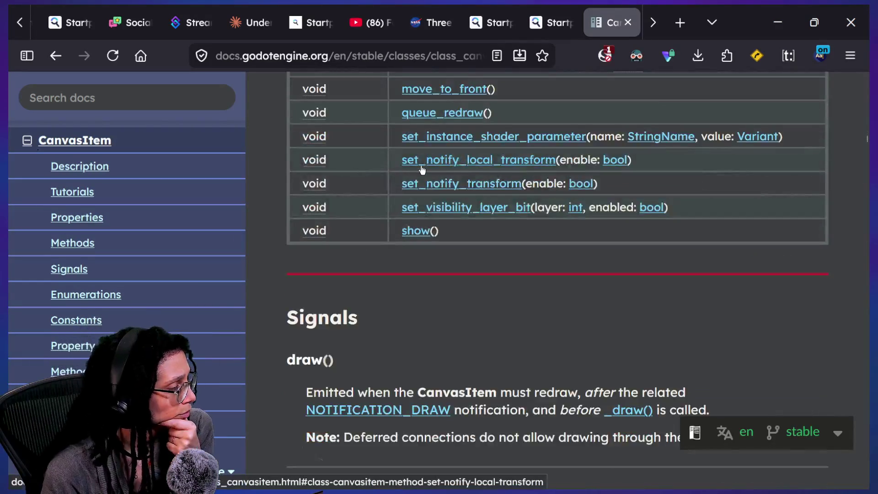
{"action": "scroll", "coordinate": [417, 173], "scroll_direction": "up", "scroll_amount": 4}
{"action": "scroll", "coordinate": [422, 171], "scroll_direction": "up", "scroll_amount": 1}
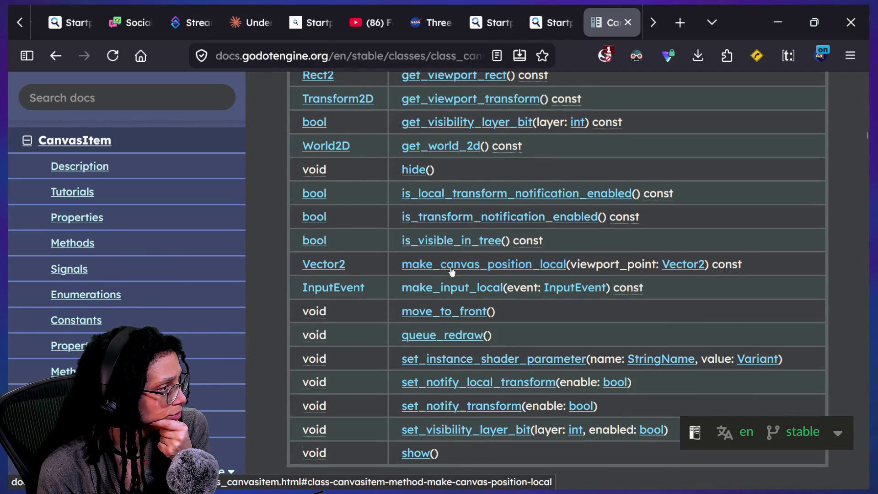
{"action": "scroll", "coordinate": [451, 271], "scroll_direction": "up", "scroll_amount": 2}
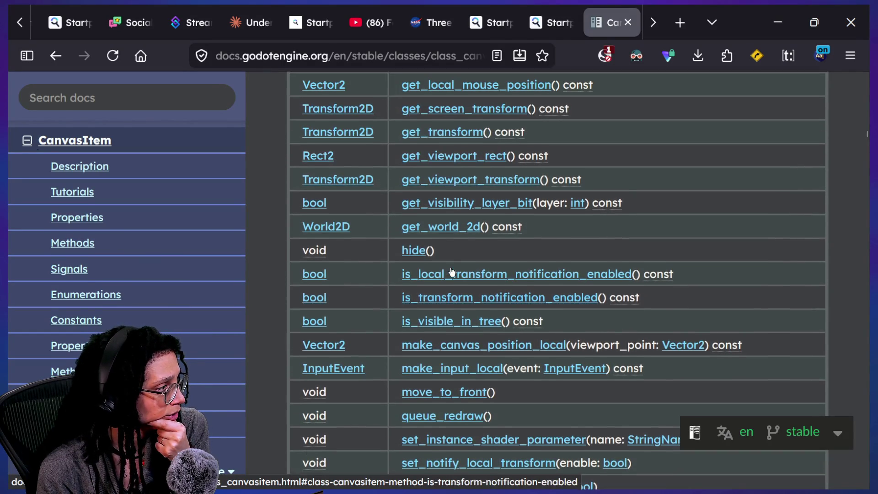
{"action": "scroll", "coordinate": [433, 262], "scroll_direction": "up", "scroll_amount": 1}
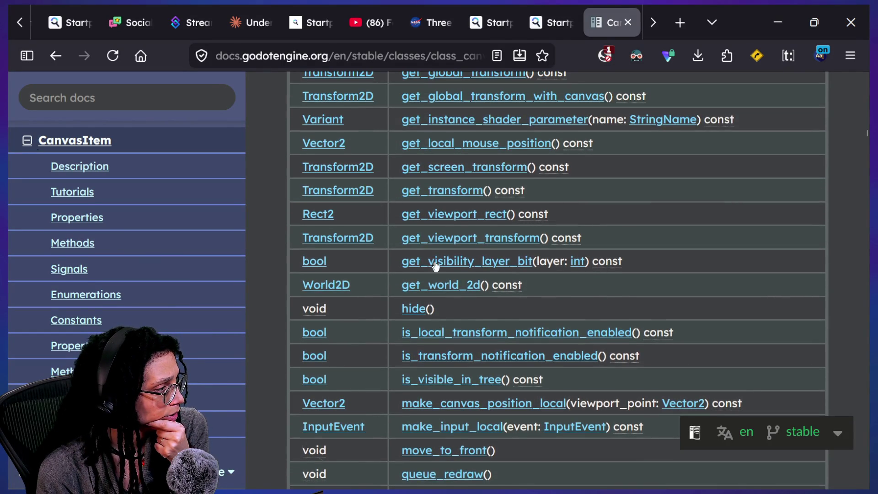
{"action": "scroll", "coordinate": [399, 276], "scroll_direction": "up", "scroll_amount": 1}
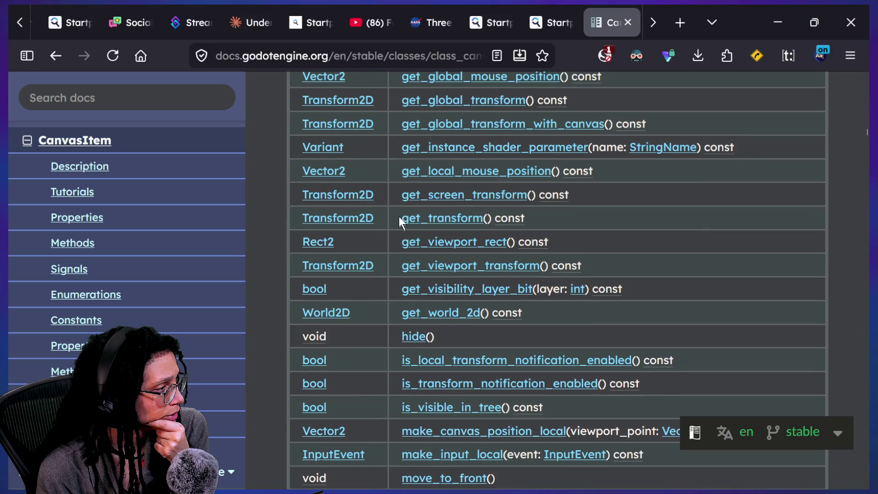
{"action": "scroll", "coordinate": [433, 228], "scroll_direction": "up", "scroll_amount": 2}
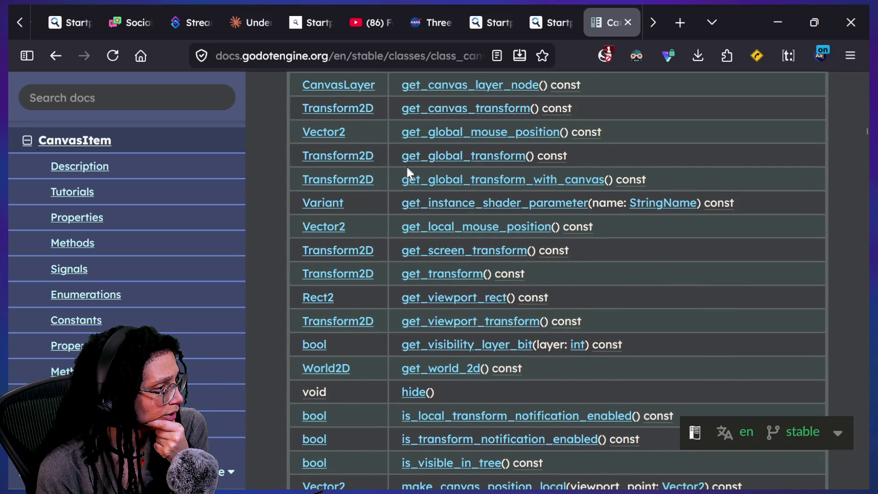
{"action": "scroll", "coordinate": [384, 117], "scroll_direction": "up", "scroll_amount": 1}
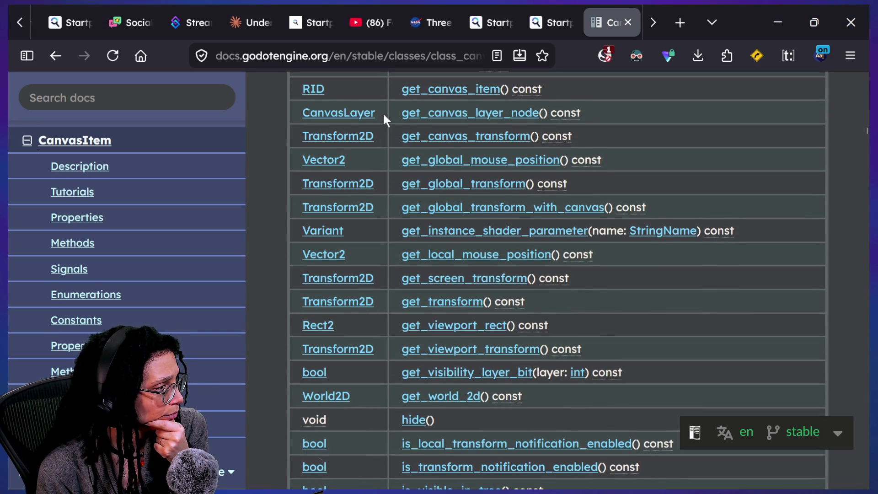
{"action": "scroll", "coordinate": [453, 209], "scroll_direction": "up", "scroll_amount": 2}
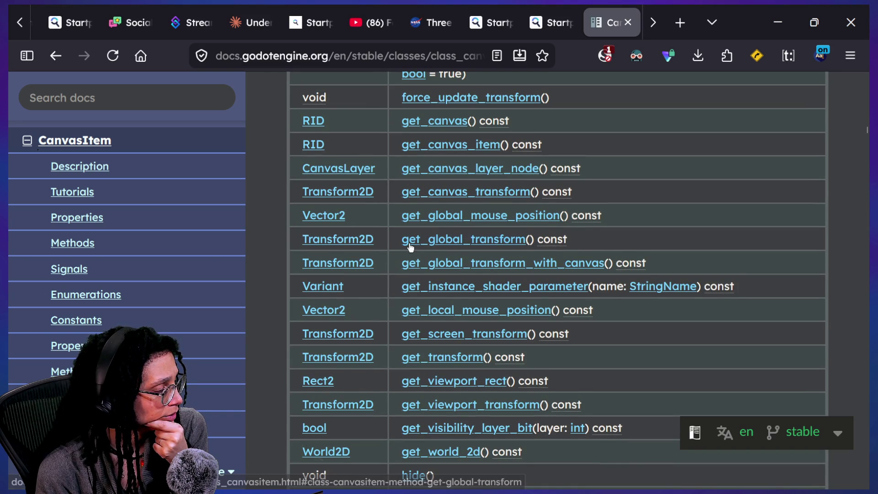
{"action": "scroll", "coordinate": [402, 245], "scroll_direction": "up", "scroll_amount": 1}
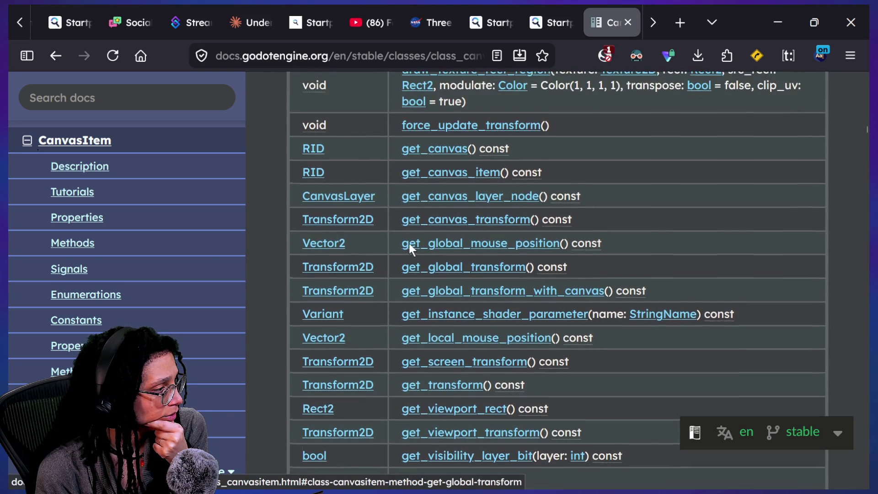
Read the get_global_transform description in the CanvasItem methods reference.
{"action": "left_click", "coordinate": [436, 269]}
{"action": "left_click_drag", "start_coordinate": [383, 132], "coordinate": [400, 117]}
{"action": "left_click", "coordinate": [549, 108]}
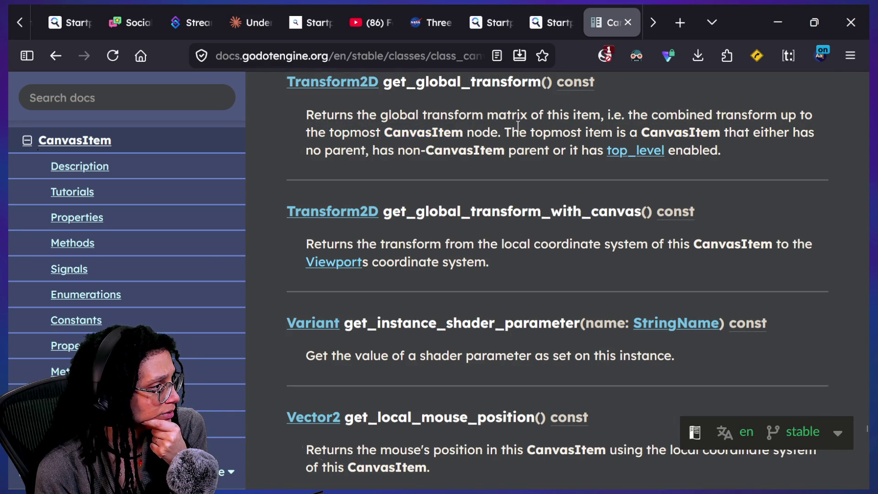
{"action": "left_click_drag", "start_coordinate": [543, 132], "coordinate": [531, 133]}
{"action": "left_click", "coordinate": [553, 146]}
{"action": "scroll", "coordinate": [553, 147], "scroll_direction": "up", "scroll_amount": 2}
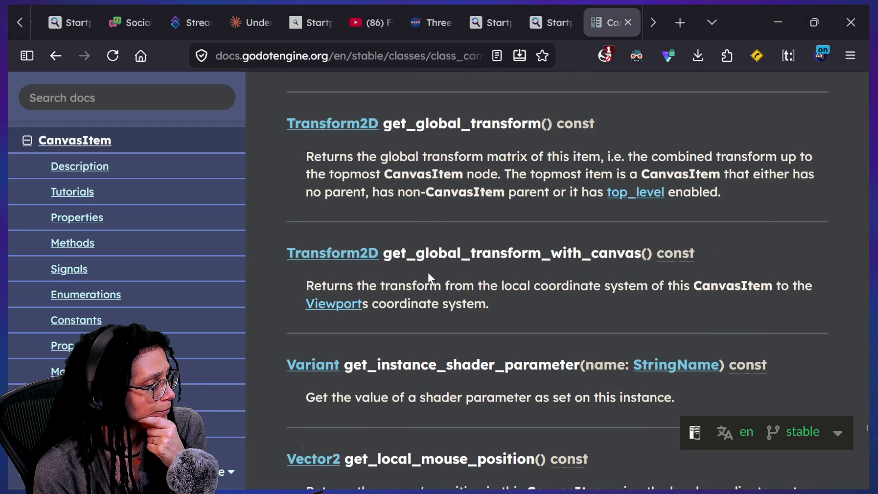
{"action": "scroll", "coordinate": [427, 273], "scroll_direction": "down", "scroll_amount": 4}
{"action": "scroll", "coordinate": [427, 270], "scroll_direction": "up", "scroll_amount": 4}
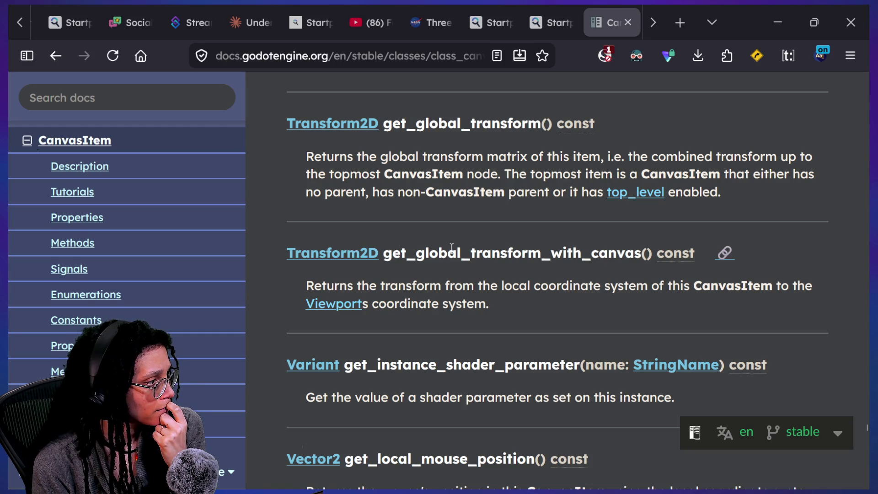
{"action": "scroll", "coordinate": [452, 248], "scroll_direction": "up", "scroll_amount": 2}
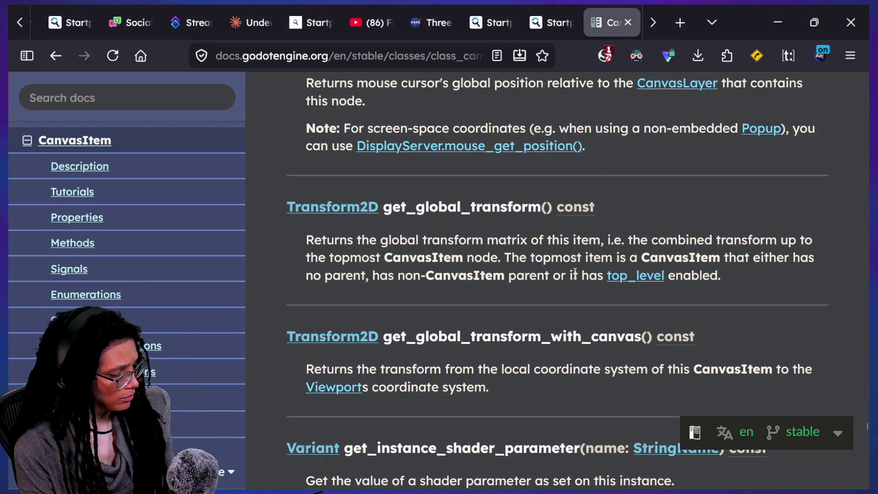
Search the page for 'make_' and jump to make_canvas_position_local.
{"action": "key", "text": "ctrl+f"}
{"action": "type", "text": "make_l"}
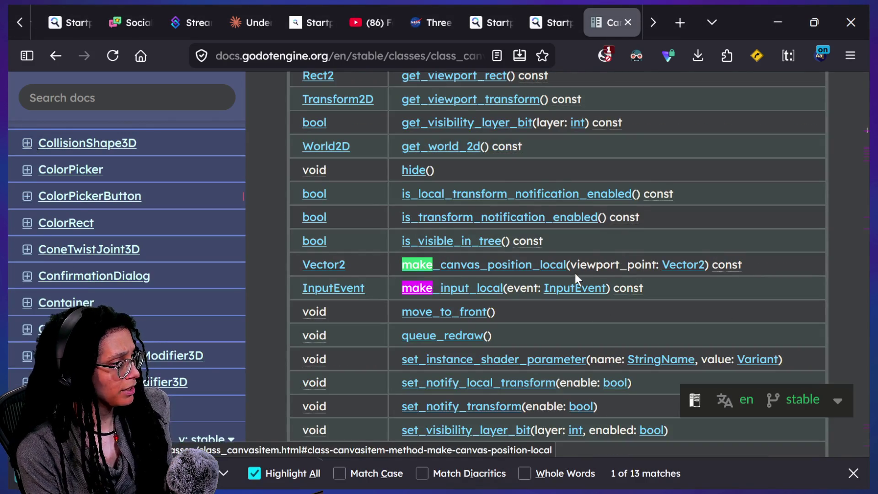
{"action": "key", "text": "BackSpace"}
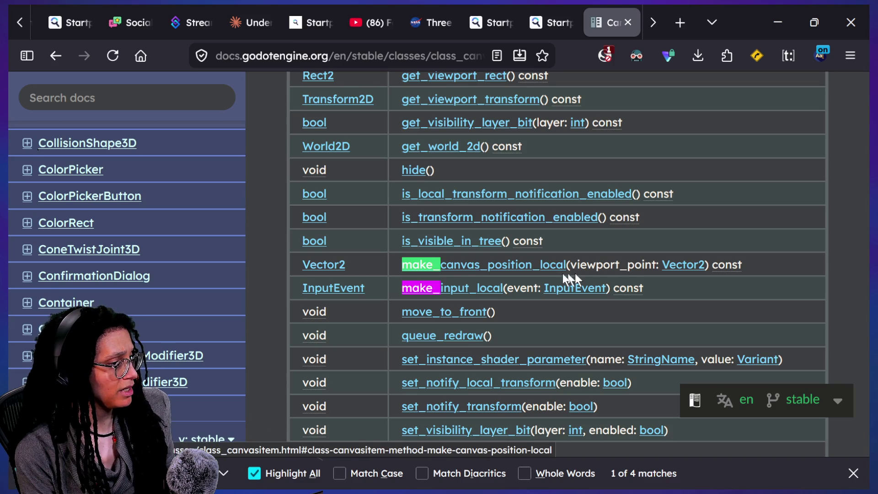
{"action": "left_click", "coordinate": [534, 264]}
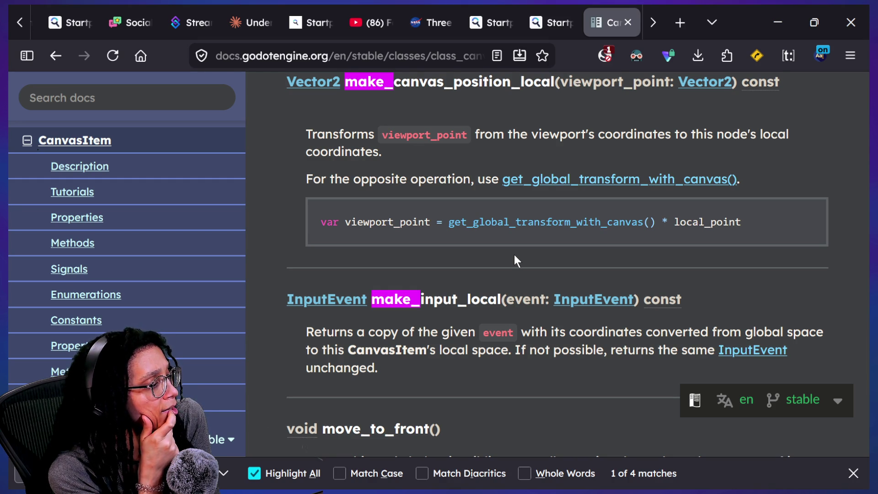
Follow the get_global_transform_with_canvas link and scroll through the method descriptions.
{"action": "left_click", "coordinate": [525, 180]}
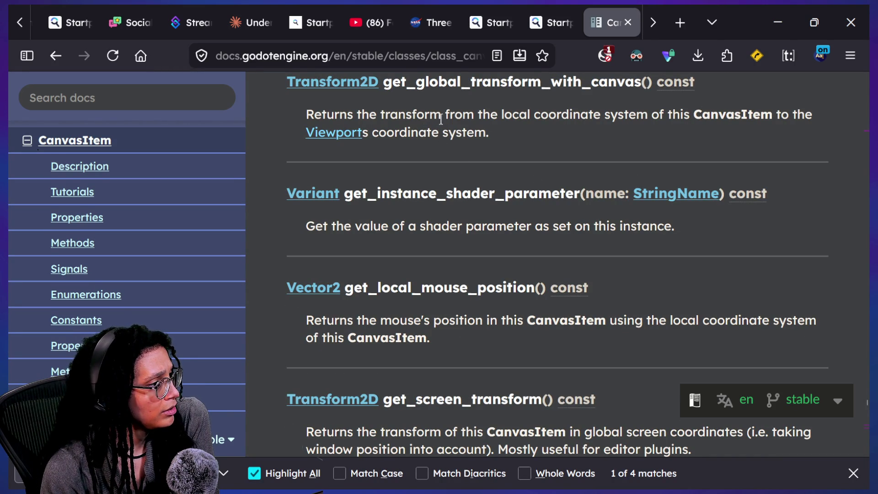
{"action": "scroll", "coordinate": [447, 133], "scroll_direction": "down", "scroll_amount": 6}
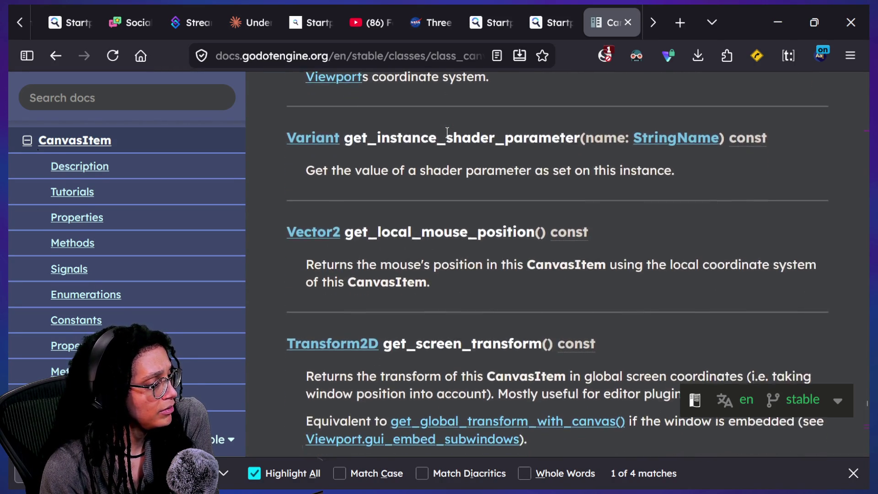
{"action": "scroll", "coordinate": [447, 132], "scroll_direction": "down", "scroll_amount": 6}
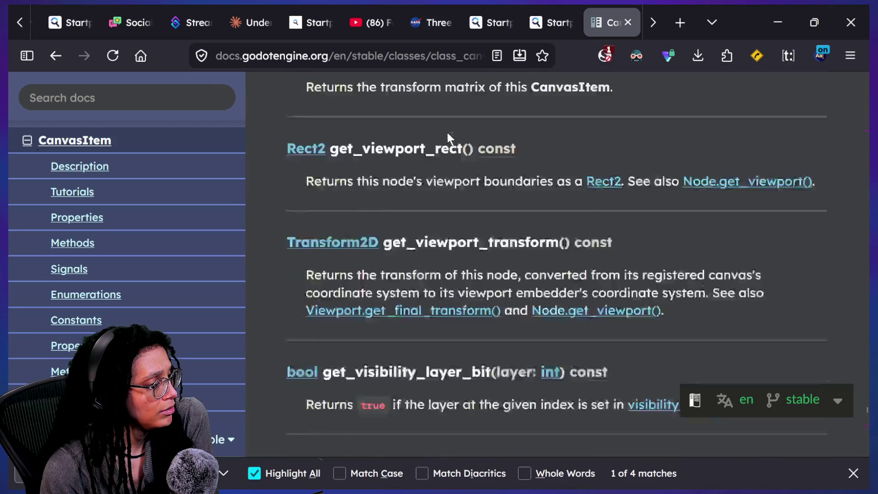
{"action": "scroll", "coordinate": [447, 133], "scroll_direction": "down", "scroll_amount": 1}
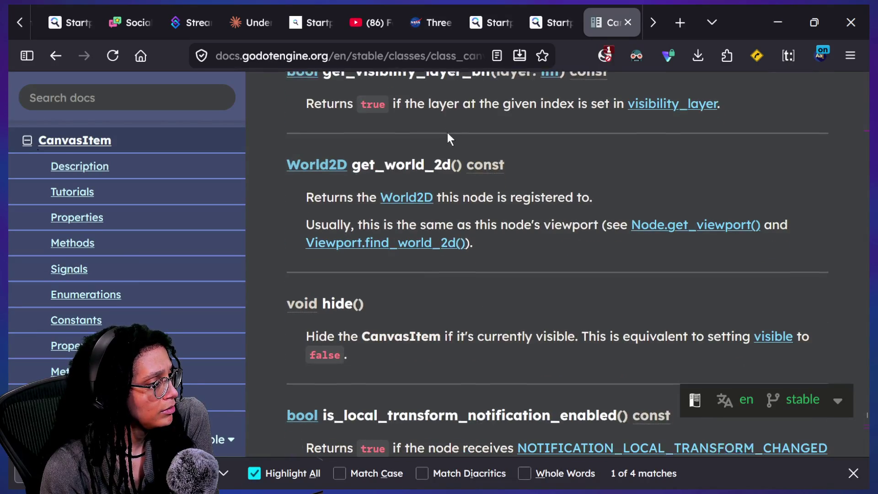
{"action": "scroll", "coordinate": [527, 217], "scroll_direction": "down", "scroll_amount": 3}
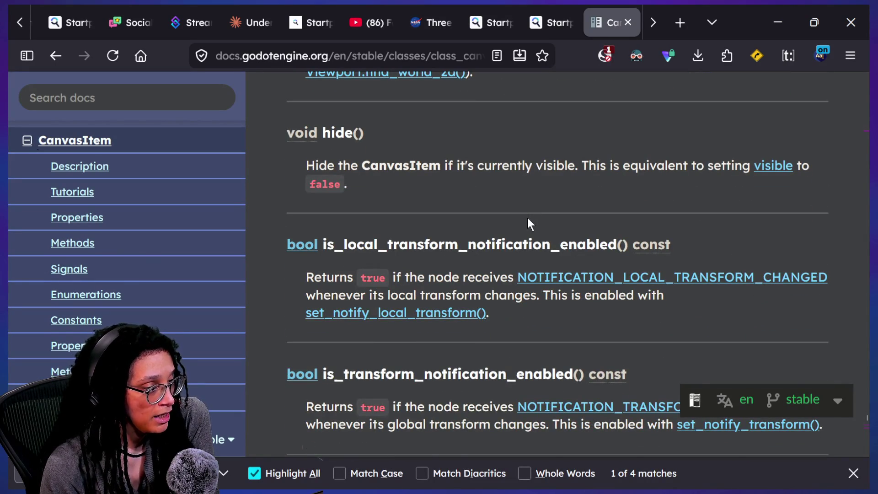
{"action": "scroll", "coordinate": [528, 218], "scroll_direction": "down", "scroll_amount": 2}
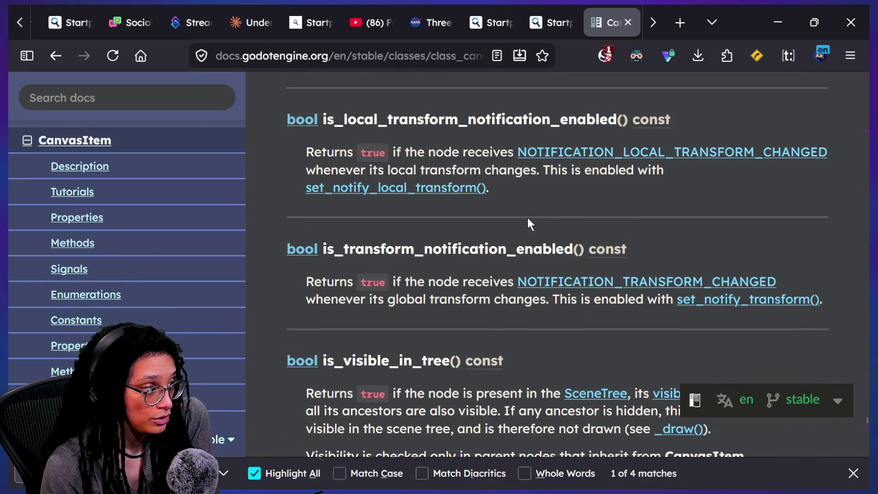
{"action": "scroll", "coordinate": [527, 217], "scroll_direction": "down", "scroll_amount": 2}
{"action": "scroll", "coordinate": [527, 218], "scroll_direction": "down", "scroll_amount": 5}
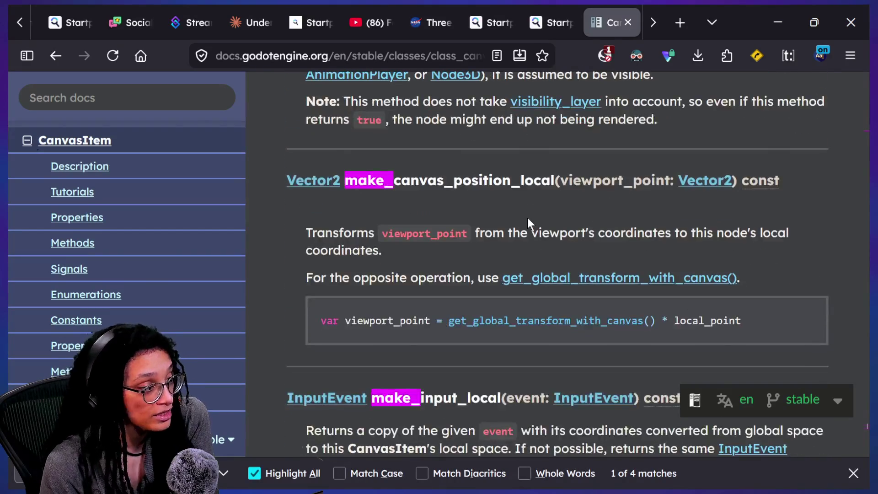
{"action": "scroll", "coordinate": [527, 218], "scroll_direction": "down", "scroll_amount": 1}
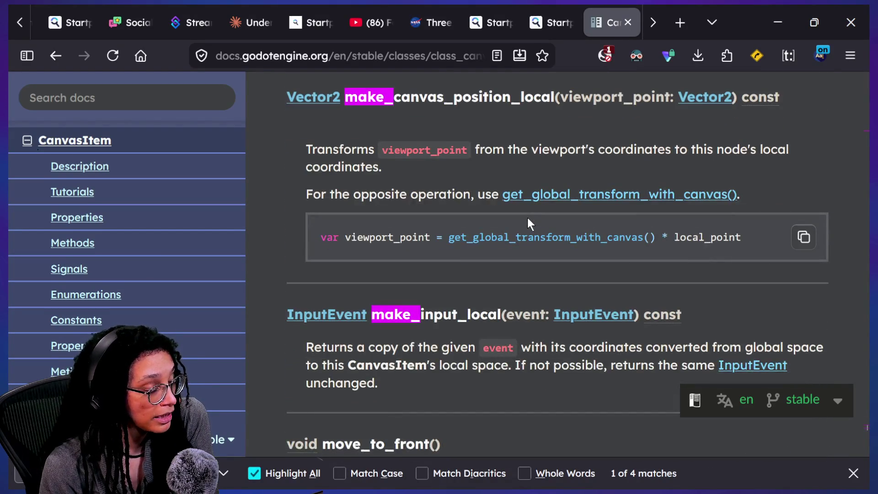
{"action": "scroll", "coordinate": [527, 218], "scroll_direction": "down", "scroll_amount": 2}
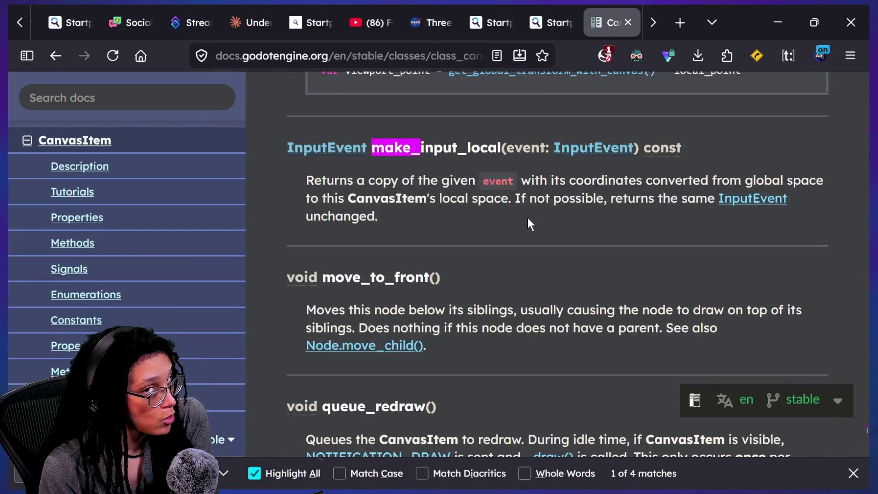
{"action": "scroll", "coordinate": [528, 218], "scroll_direction": "down", "scroll_amount": 1}
{"action": "scroll", "coordinate": [528, 218], "scroll_direction": "down", "scroll_amount": 3}
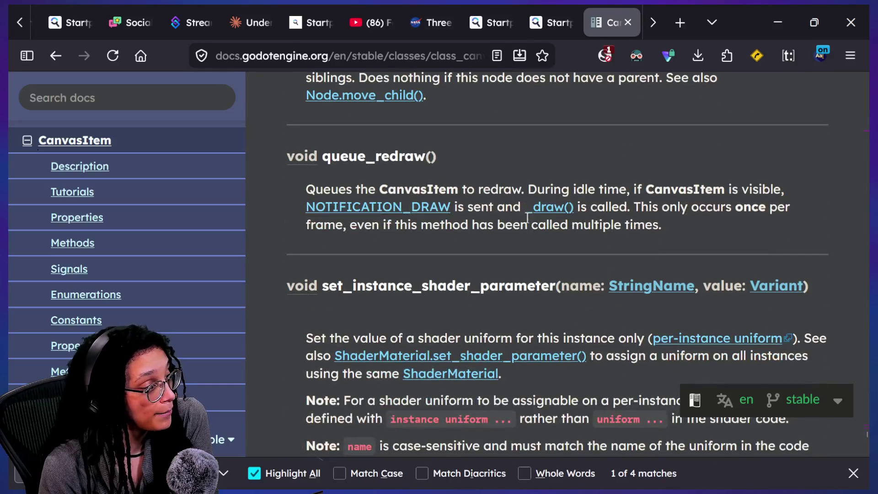
{"action": "scroll", "coordinate": [527, 218], "scroll_direction": "down", "scroll_amount": 2}
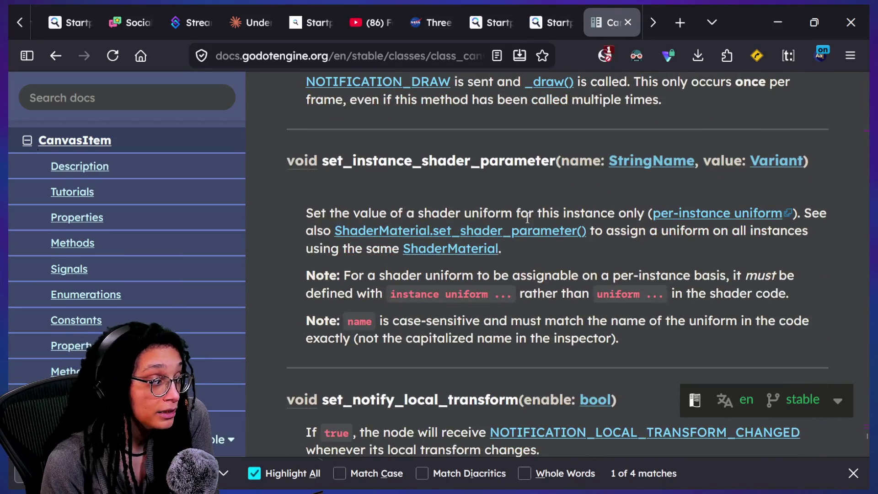
{"action": "scroll", "coordinate": [527, 218], "scroll_direction": "down", "scroll_amount": 2}
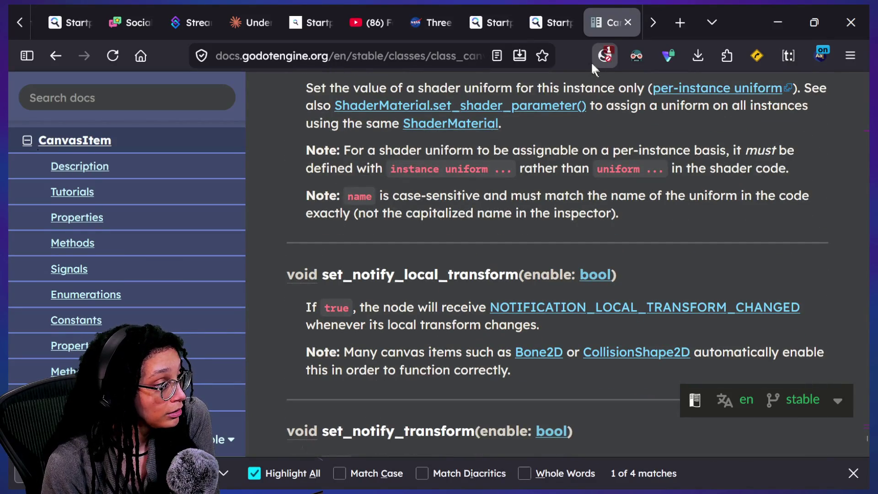
In the Claude chat, replace the old draft with 'dont give code whatsoever.'.
{"action": "left_click", "coordinate": [242, 26]}
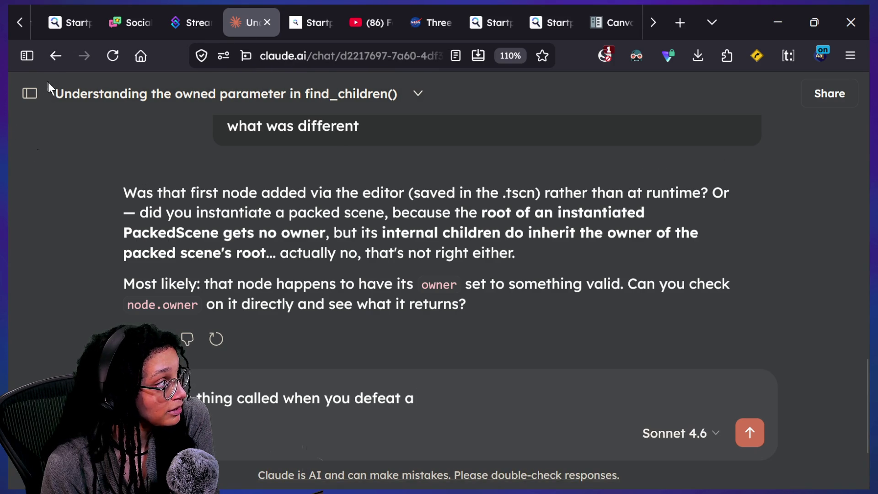
{"action": "type", "text": " \\"}
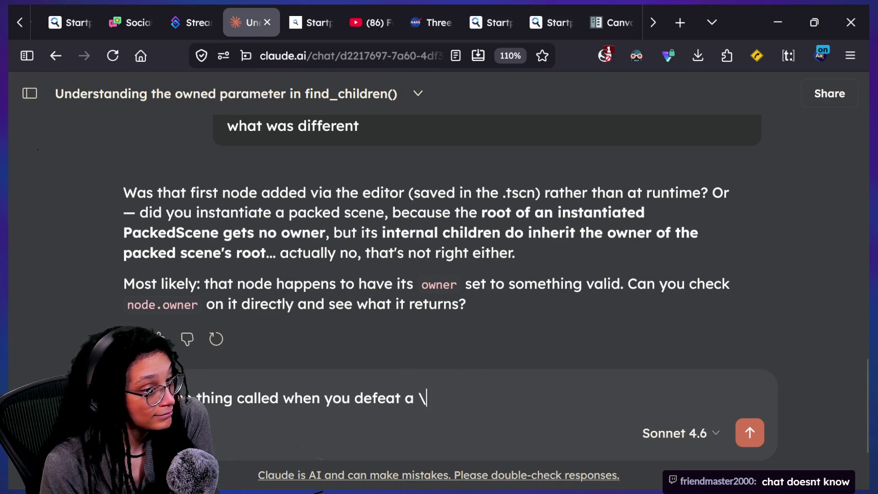
{"action": "key", "text": "BackSpace"}
{"action": "key", "text": "BackSpace"}
{"action": "key", "text": "BackSpace"}
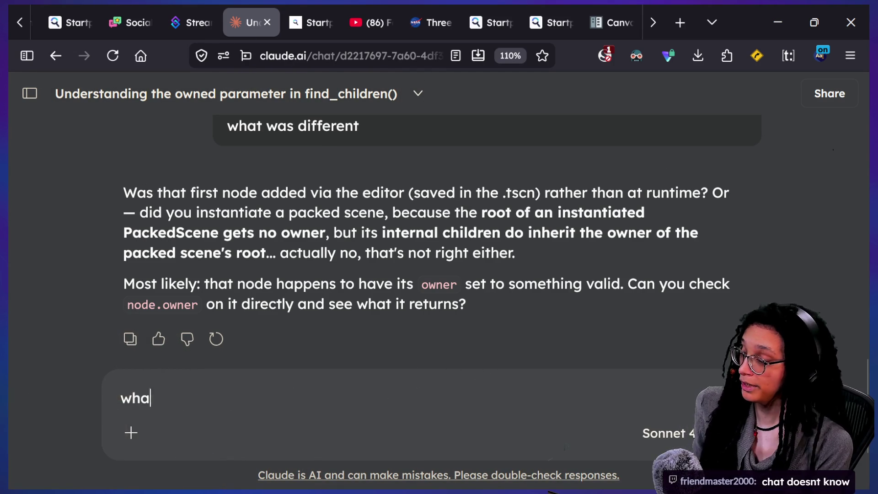
{"action": "key", "text": "BackSpace"}
{"action": "key", "text": "BackSpace"}
{"action": "key", "text": "BackSpace"}
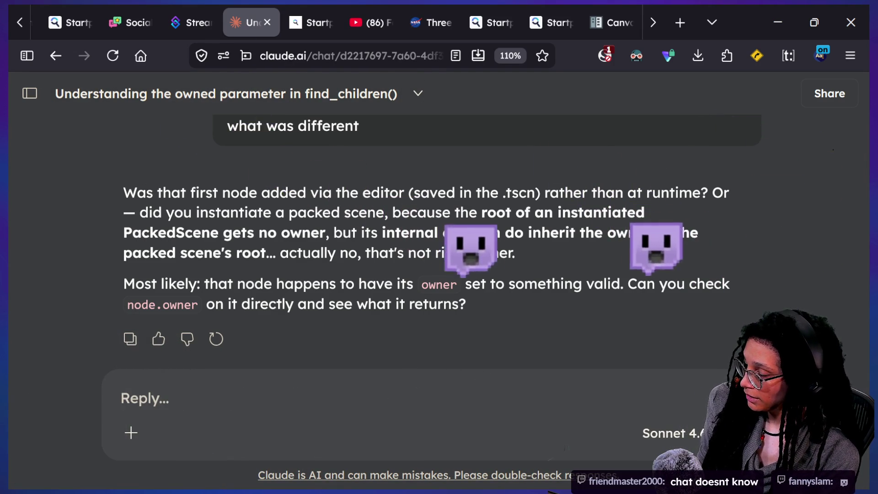
{"action": "type", "text": "list"}
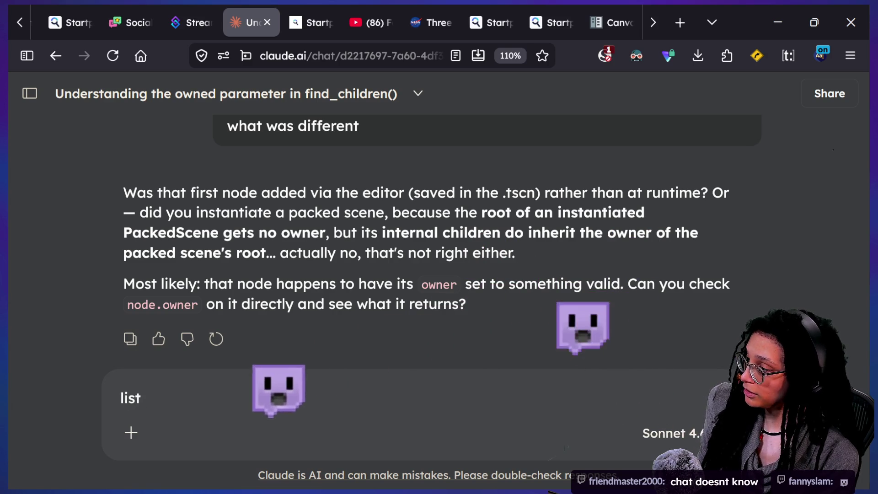
{"action": "key", "text": "BackSpace"}
{"action": "key", "text": "BackSpace"}
{"action": "key", "text": "BackSpace"}
{"action": "type", "text": "dont give code whatsoever."}
{"action": "key", "text": "shift+Return"}
Ask for methods converting a control node's position into the 2D worldspace sprites use, and send.
{"action": "type", "text": "tel"}
{"action": "key", "text": "BackSpace"}
{"action": "key", "text": "BackSpace"}
{"action": "key", "text": "BackSpace"}
{"action": "type", "text": "list methods "}
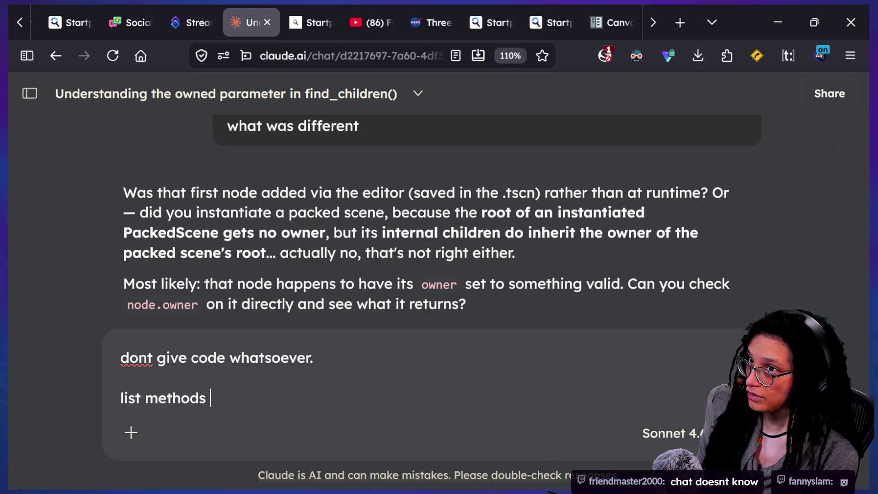
{"action": "type", "text": "that can be used to conv"}
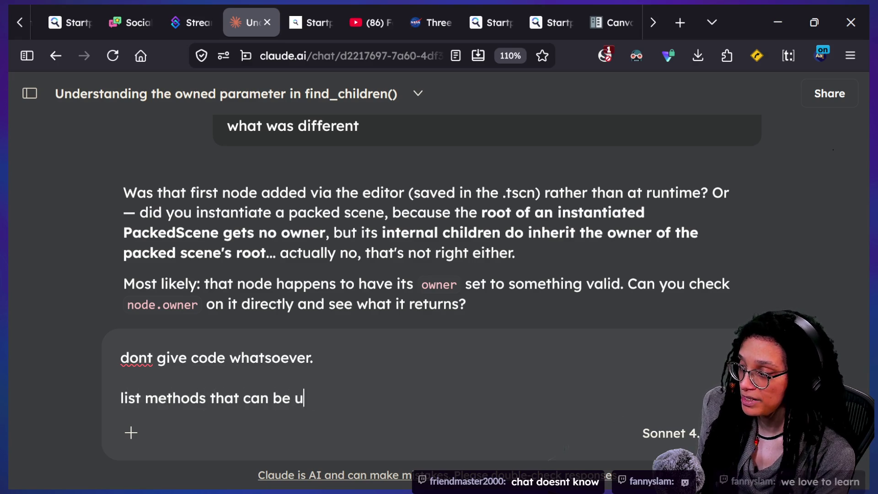
{"action": "type", "text": "ert a m"}
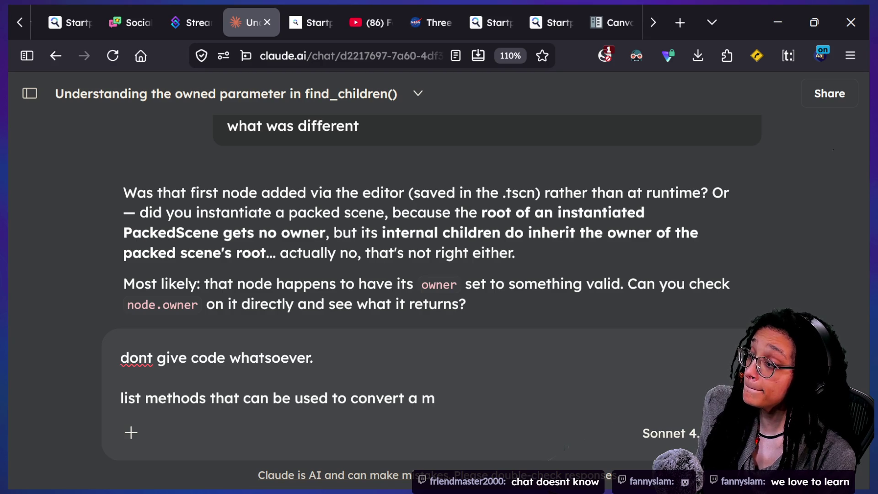
{"action": "key", "text": "BackSpace"}
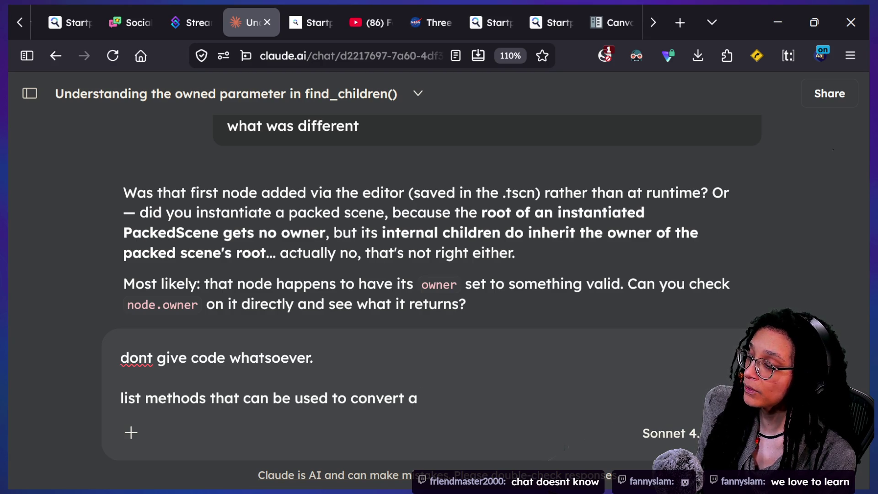
{"action": "type", "text": " control n"}
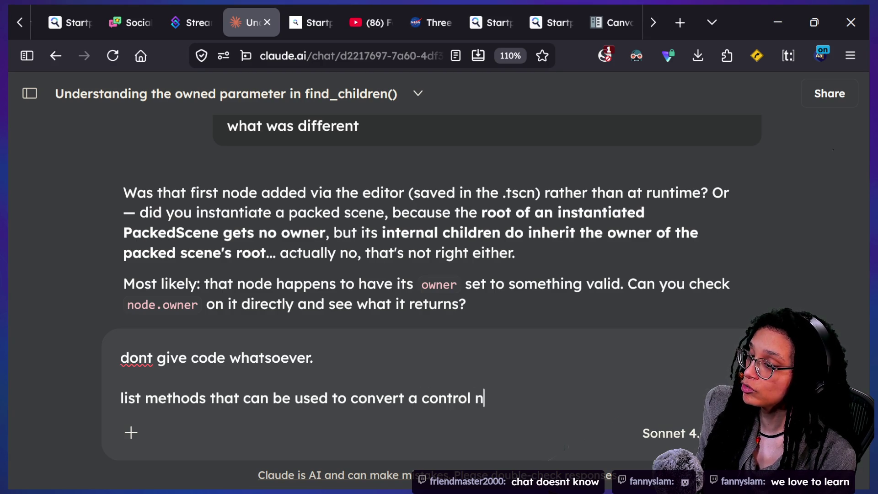
{"action": "type", "text": "ode's position to "}
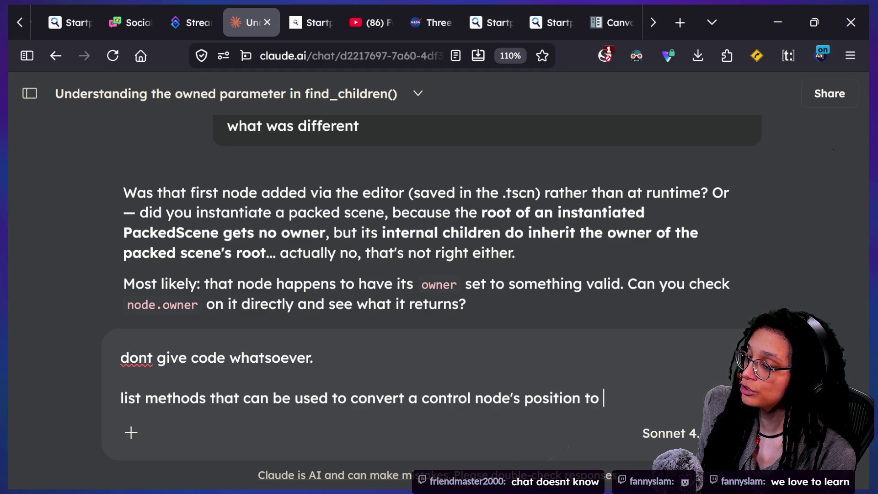
{"action": "type", "text": "its correspond"}
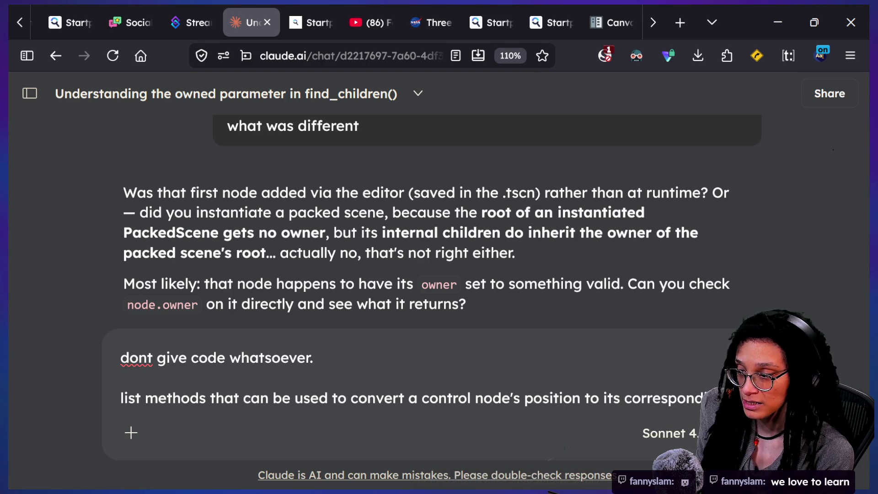
{"action": "type", "text": "ing position in the spa"}
{"action": "key", "text": "BackSpace"}
{"action": "key", "text": "BackSpace"}
{"action": "type", "text": "ame s"}
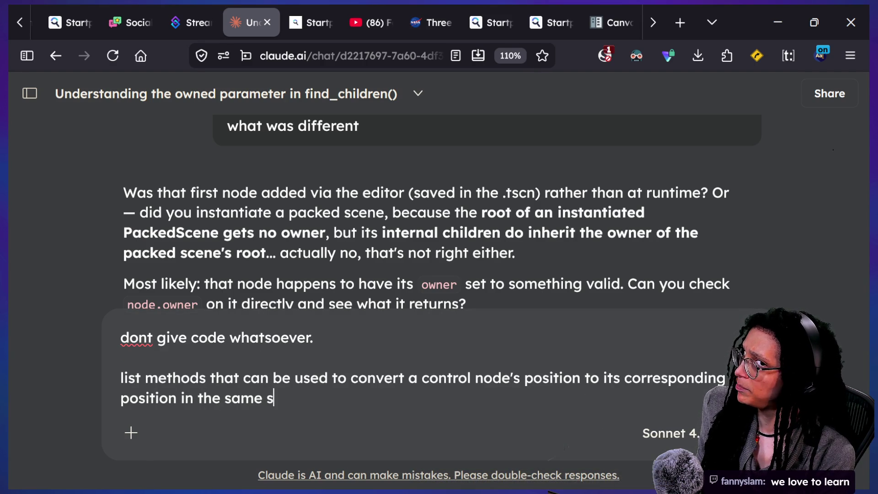
{"action": "key", "text": "BackSpace"}
{"action": "type", "text": "worldspace t"}
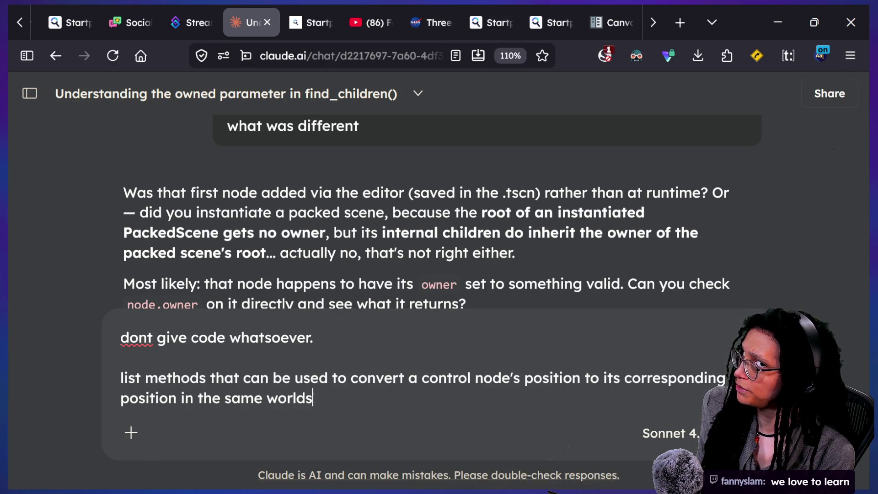
{"action": "type", "text": "hat 2d "}
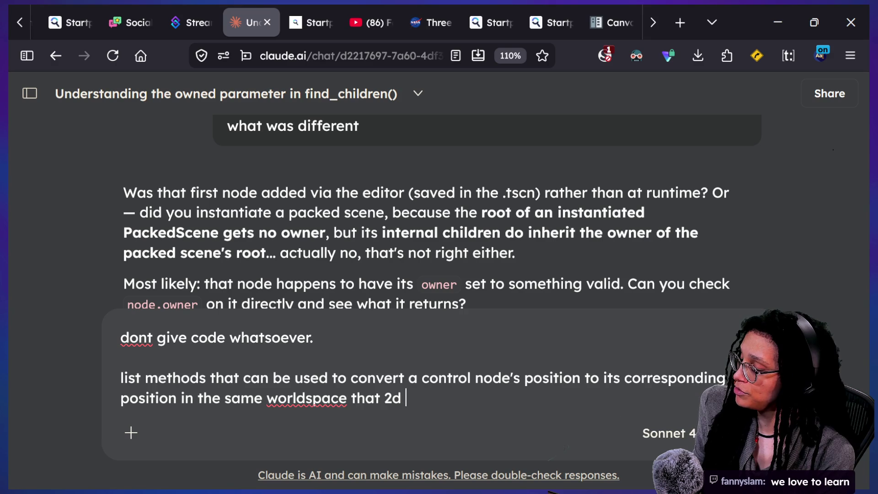
{"action": "type", "text": "things are in lo"}
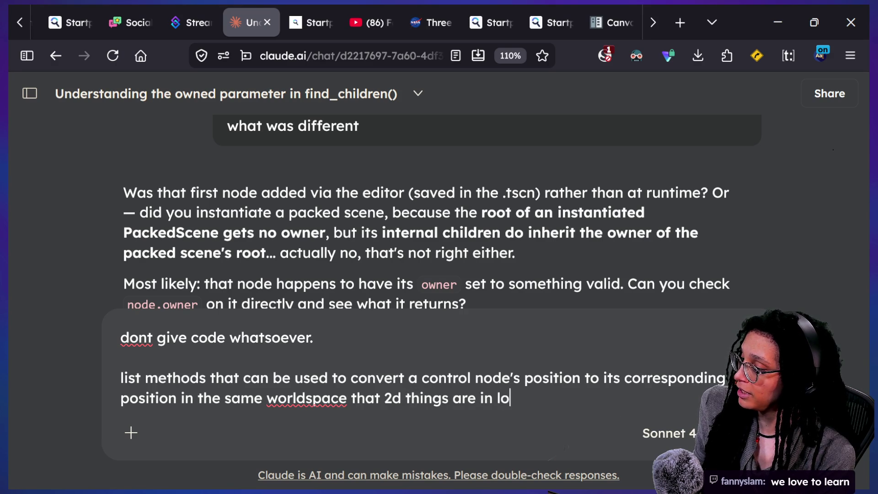
{"action": "type", "text": "l like sprites. and also tell"}
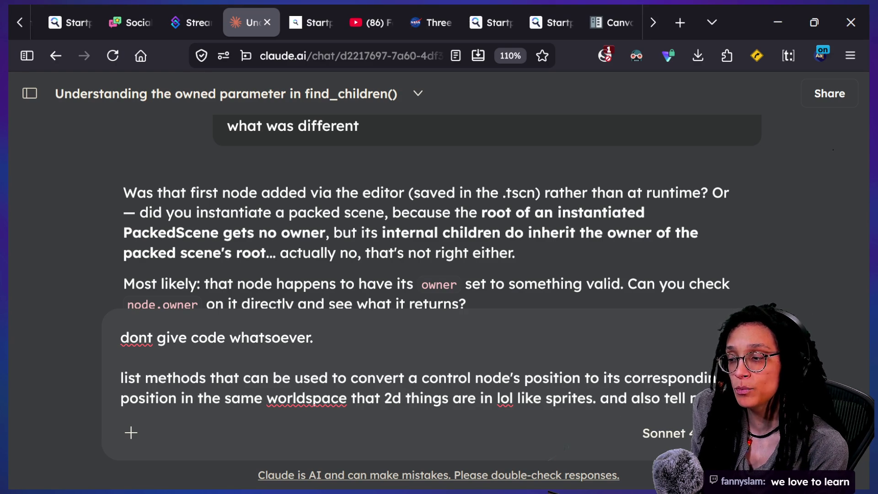
{"action": "type", "text": " me what that space i calle"}
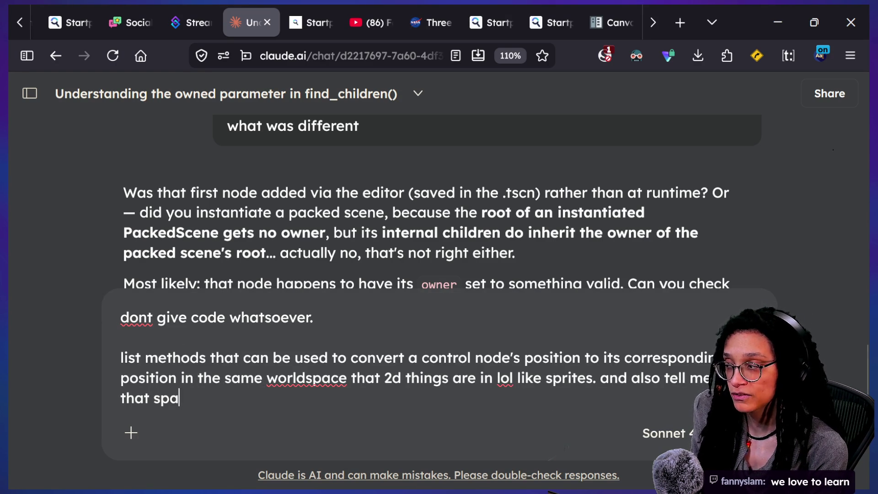
{"action": "type", "text": "d please"}
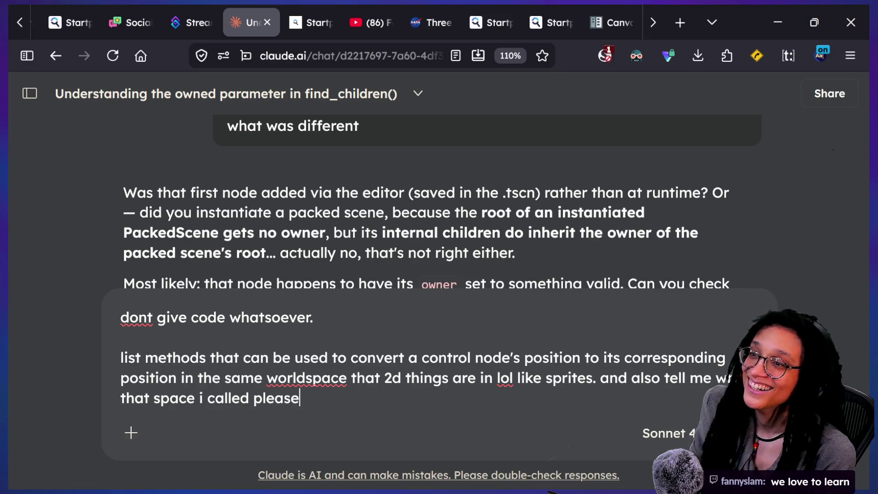
{"action": "key", "text": "Return"}
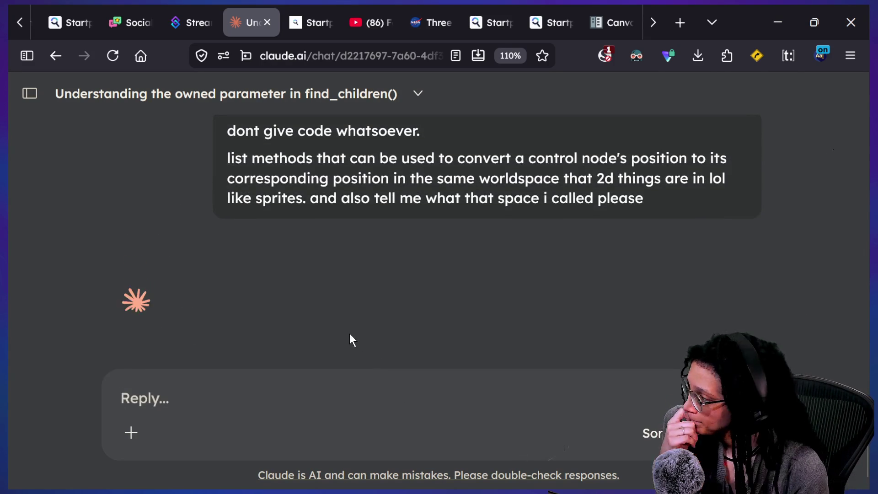
Read Claude's canvas-space answer and begin a follow-up about global_position.
{"action": "double_click", "coordinate": [284, 266]}
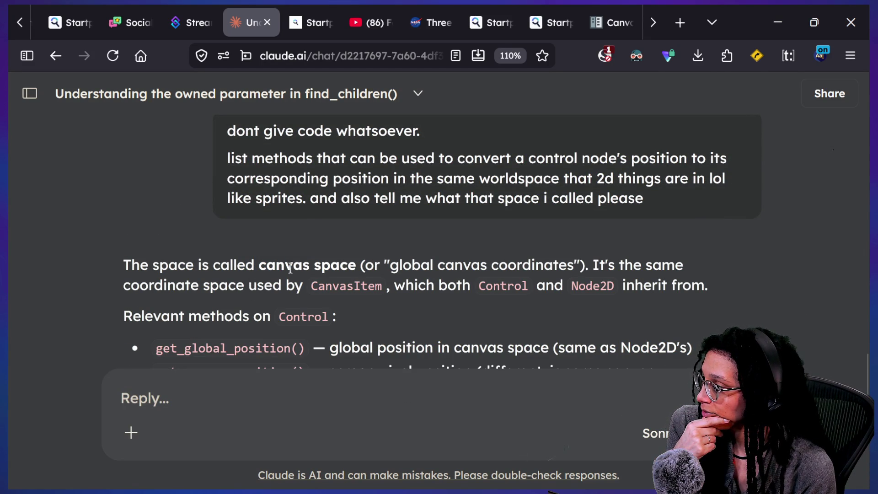
{"action": "double_click", "coordinate": [291, 286]}
{"action": "left_click", "coordinate": [444, 279]}
{"action": "scroll", "coordinate": [474, 281], "scroll_direction": "down", "scroll_amount": 2}
{"action": "scroll", "coordinate": [474, 280], "scroll_direction": "down", "scroll_amount": 2}
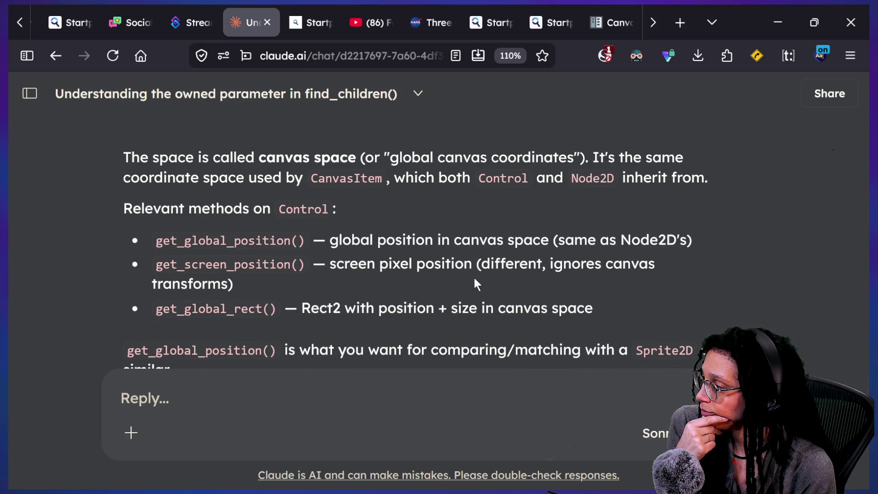
{"action": "scroll", "coordinate": [474, 279], "scroll_direction": "down", "scroll_amount": 4}
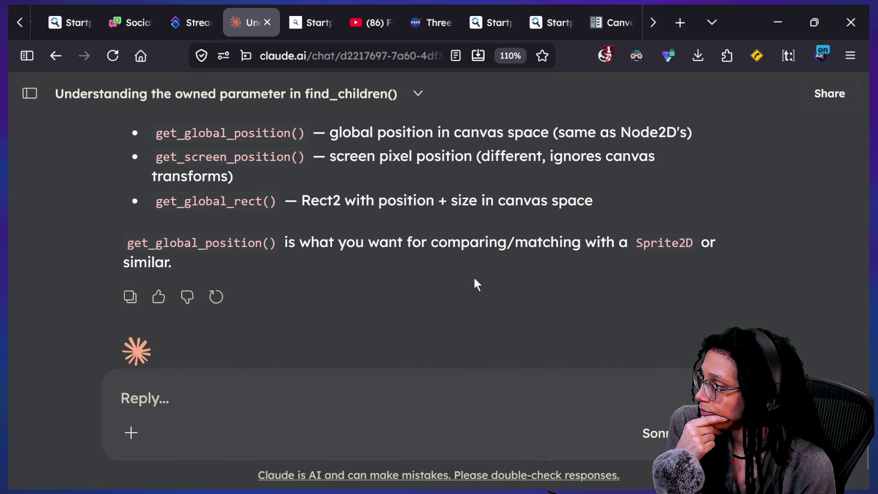
{"action": "scroll", "coordinate": [474, 279], "scroll_direction": "up", "scroll_amount": 2}
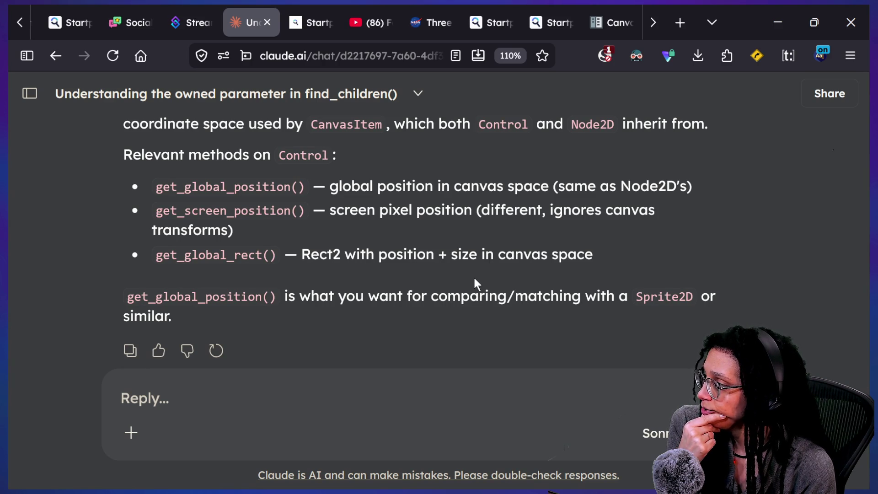
{"action": "left_click", "coordinate": [391, 393]}
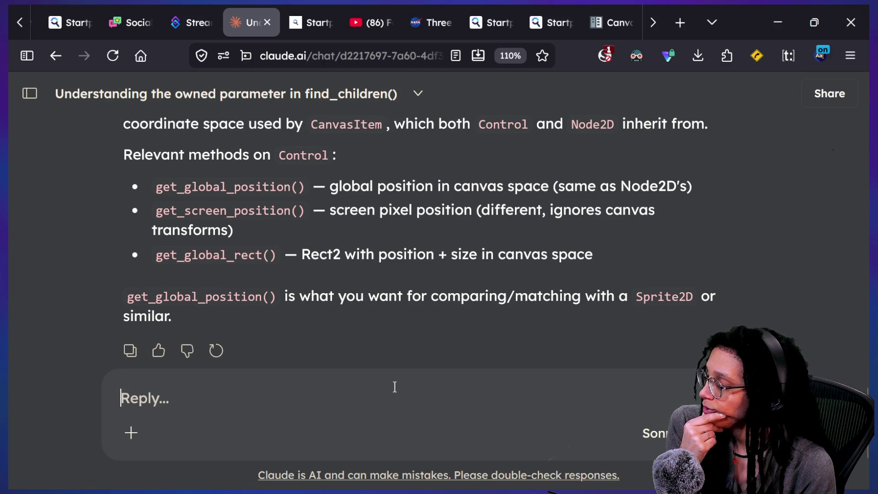
{"action": "type", "text": "is that di"}
{"action": "type", "text": "fferent from"}
{"action": "type", "text": " \"global_Po"}
{"action": "type", "text": "is"}
Send 'is that different from "global_position" property?' and return to the Godot editor.
{"action": "key", "text": "BackSpace"}
{"action": "key", "text": "BackSpace"}
{"action": "key", "text": "BackSpace"}
{"action": "type", "text": "position\" proper"}
{"action": "key", "text": "BackSpace"}
{"action": "key", "text": "BackSpace"}
{"action": "type", "text": "roperty"}
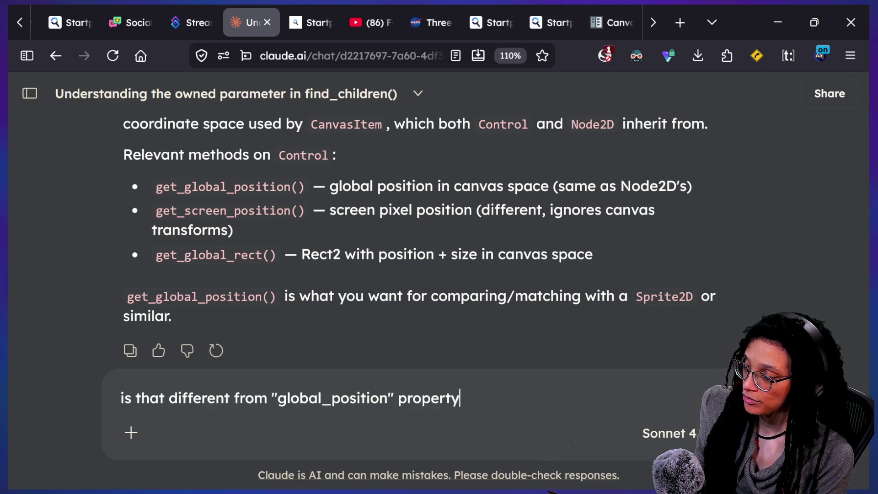
{"action": "type", "text": "?"}
{"action": "key", "text": "Return"}
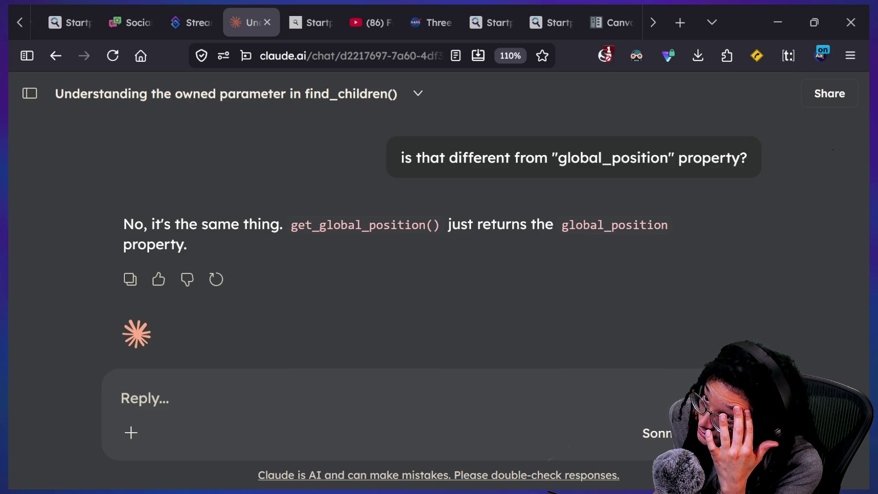
{"action": "key", "text": "alt+Tab"}
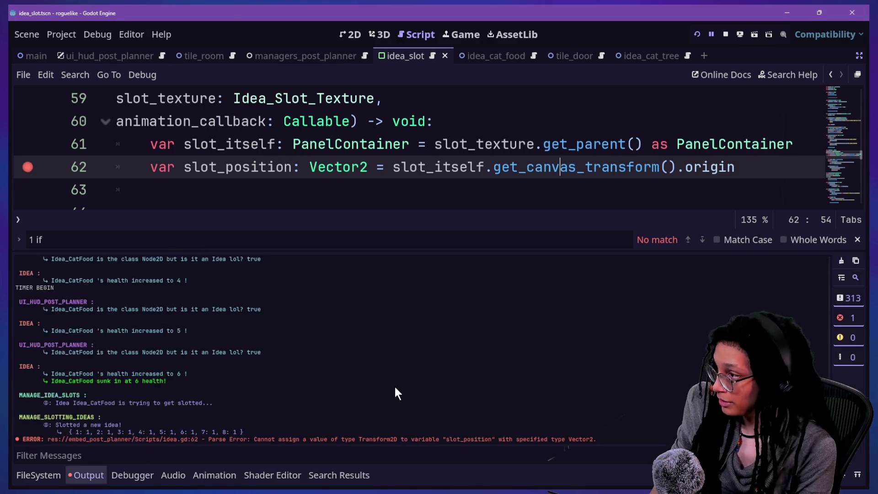
Replace the canvas-transform code after get_parent() with .global_position, removing line 62.
{"action": "left_click_drag", "start_coordinate": [394, 392], "coordinate": [307, 230]}
{"action": "left_click", "coordinate": [307, 231]}
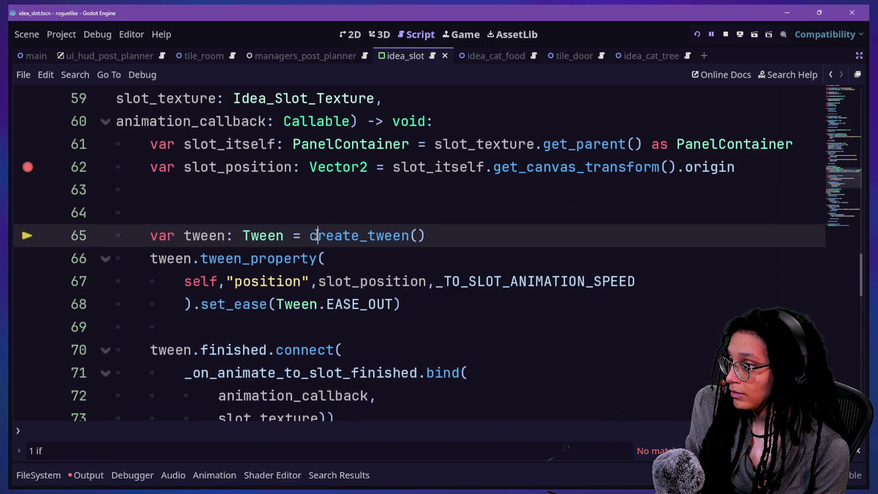
{"action": "mouse_move", "coordinate": [754, 164]}
{"action": "left_mouse_down"}
{"action": "mouse_move", "coordinate": [533, 148]}
{"action": "mouse_move", "coordinate": [640, 146]}
{"action": "left_mouse_up"}
{"action": "key", "text": "BackSpace"}
{"action": "type", "text": "g;"}
{"action": "key", "text": "BackSpace"}
{"action": "key", "text": "BackSpace"}
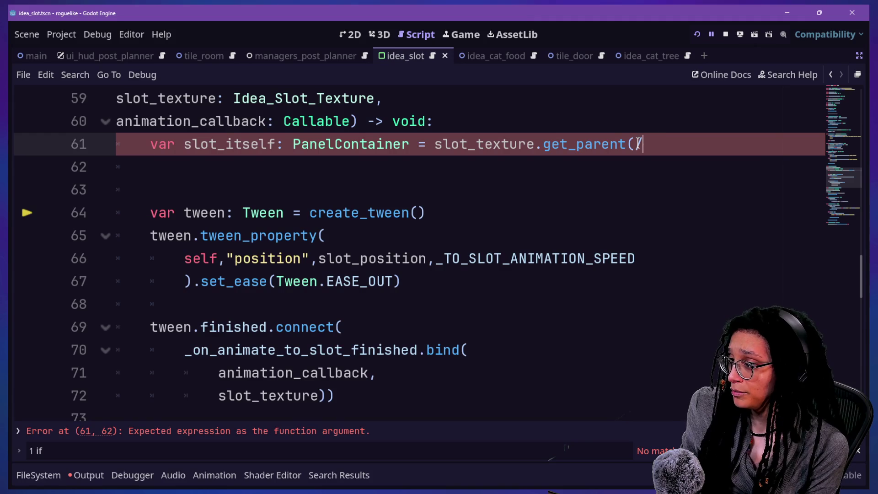
{"action": "type", "text": ".global_position"}
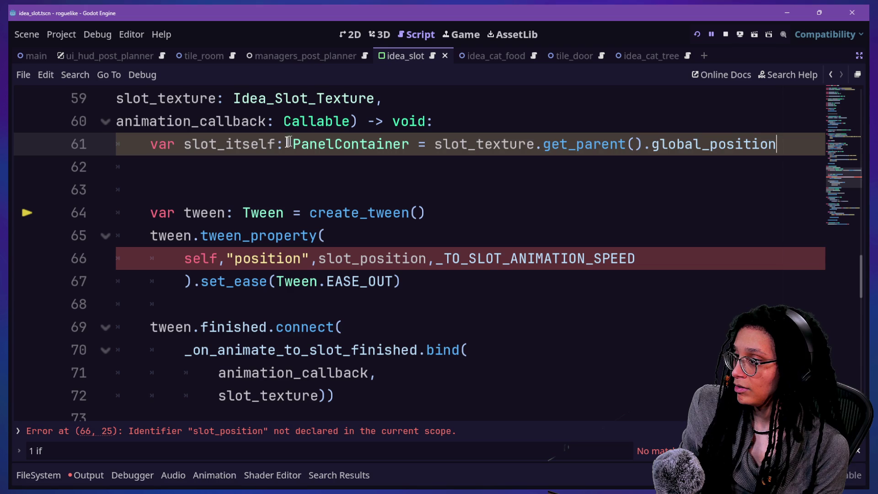
Rename the slot_itself variable on line 61 to slot_position.
{"action": "key", "text": "BackSpace"}
{"action": "key", "text": "BackSpace"}
{"action": "key", "text": "BackSpace"}
{"action": "key", "text": "Delete"}
{"action": "type", "text": "posi"}
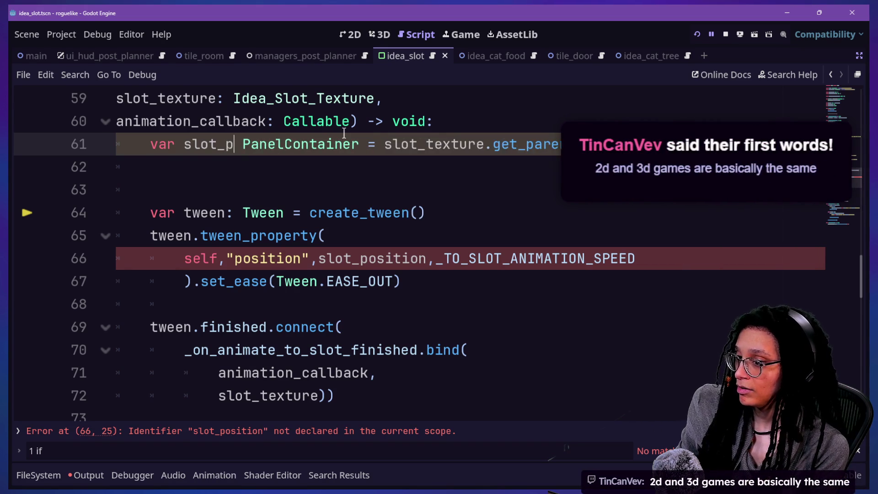
{"action": "type", "text": "tion"}
{"action": "key", "text": "Right"}
{"action": "key", "text": "Right"}
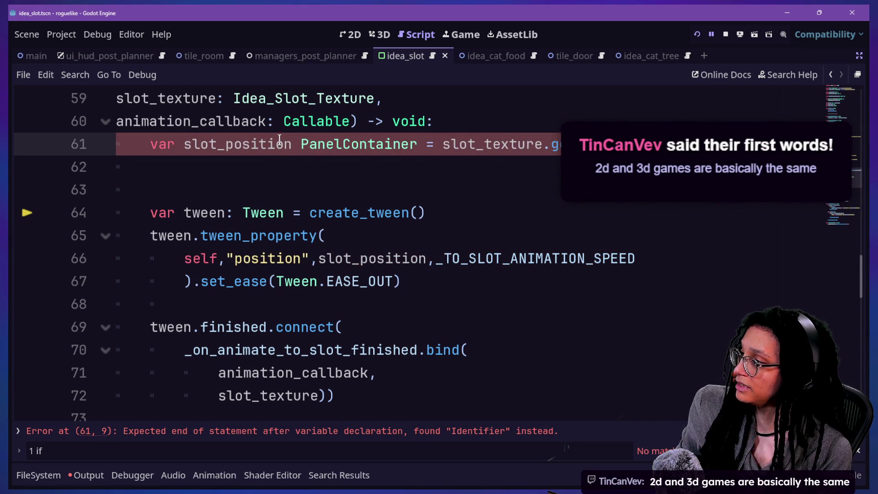
Change slot_position's type from PanelContainer to Vector2 and relaunch the Post Planner game.
{"action": "left_click_drag", "start_coordinate": [298, 139], "coordinate": [420, 142]}
{"action": "key", "text": "BackSpace"}
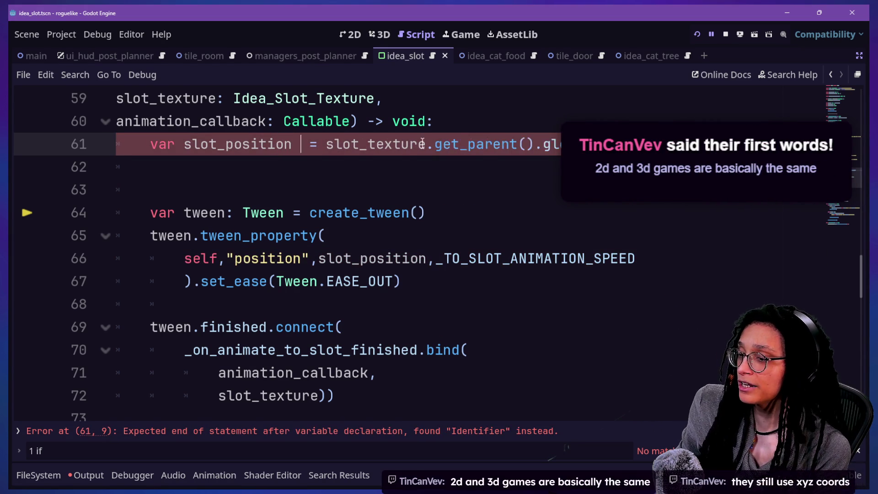
{"action": "key", "text": "BackSpace"}
{"action": "type", "text": "\""}
{"action": "key", "text": "BackSpace"}
{"action": "type", "text": ":"}
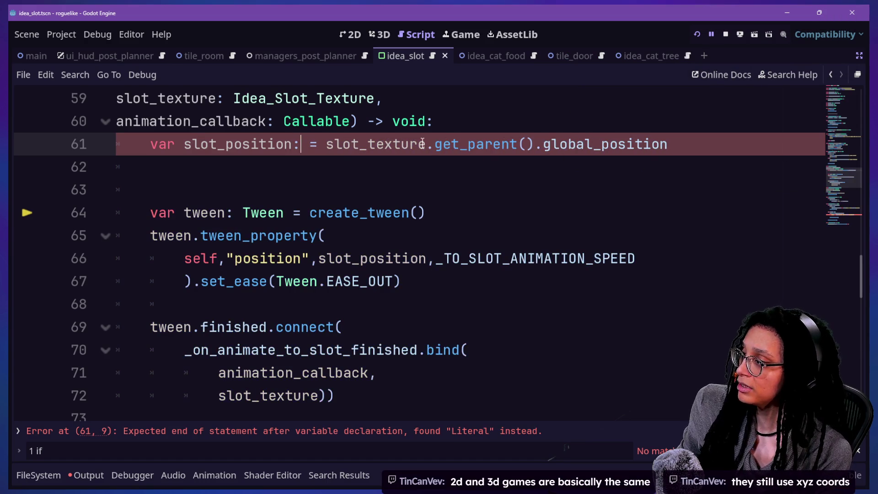
{"action": "key", "text": "Down"}
{"action": "key", "text": "Up"}
{"action": "key", "text": "BackSpace"}
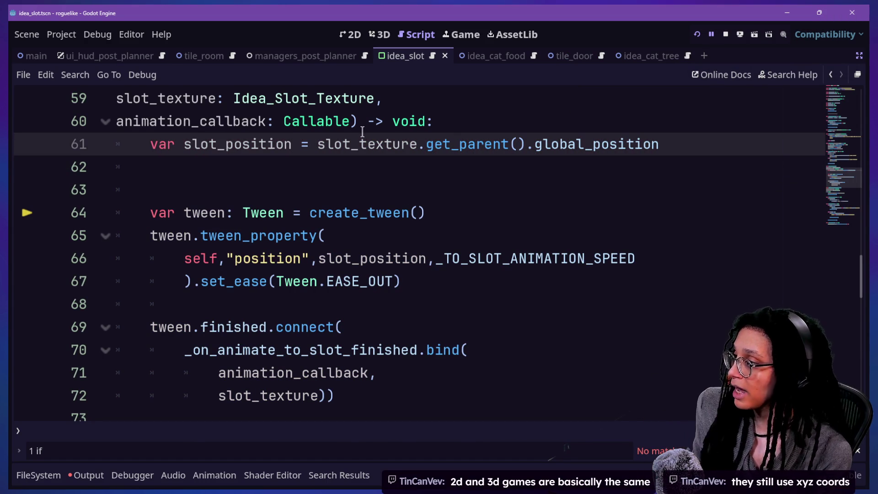
{"action": "type", "text": ": Vector2"}
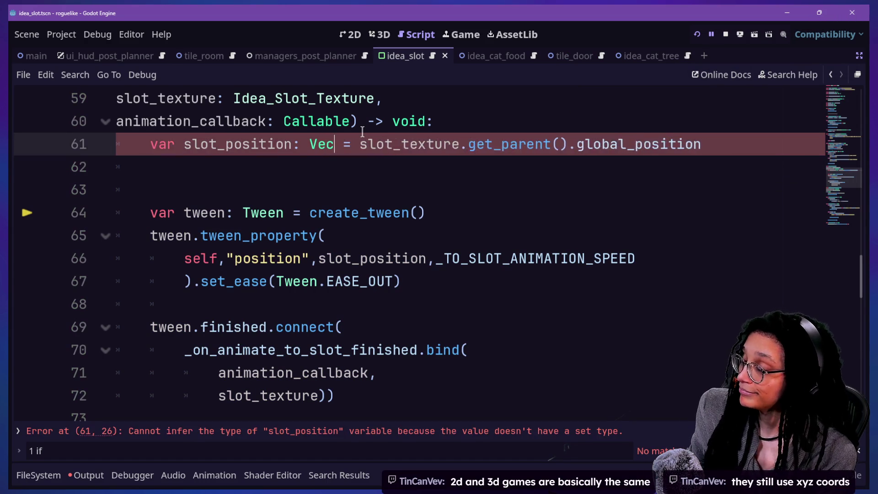
{"action": "left_click", "coordinate": [362, 131]}
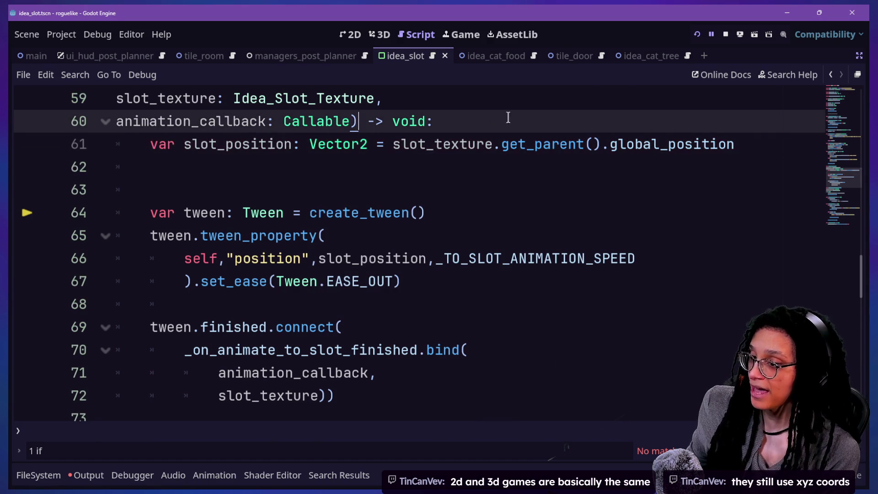
{"action": "left_click", "coordinate": [694, 32]}
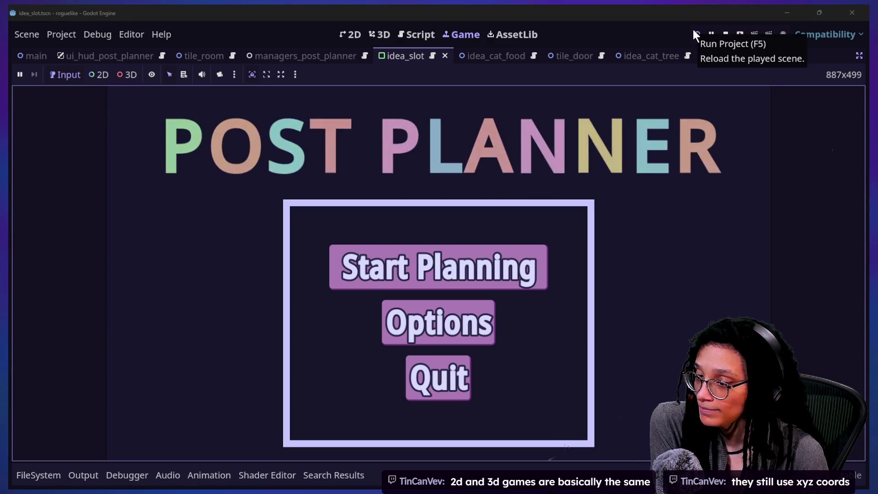
Start planning from the title menu and choose the Mewsky platform.
{"action": "left_click", "coordinate": [382, 275]}
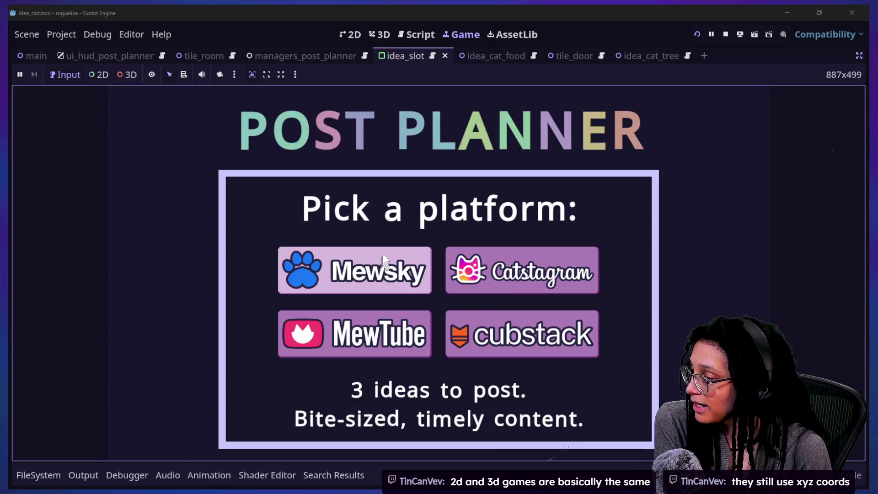
{"action": "left_click", "coordinate": [413, 272]}
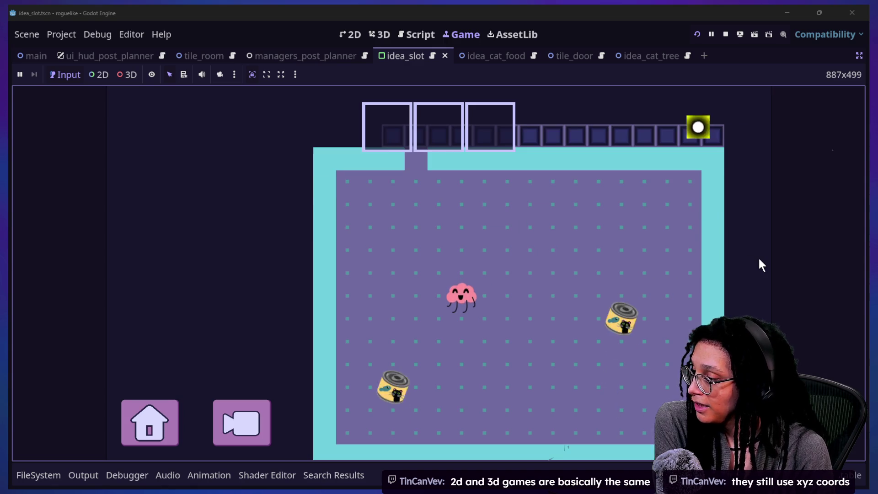
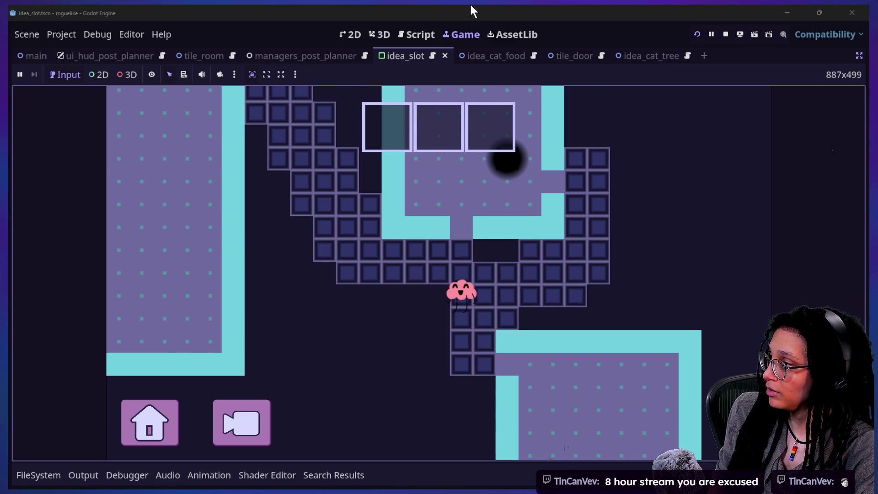
Return from the game to the idea script and browse the quick file opener without opening anything.
{"action": "left_click", "coordinate": [414, 31]}
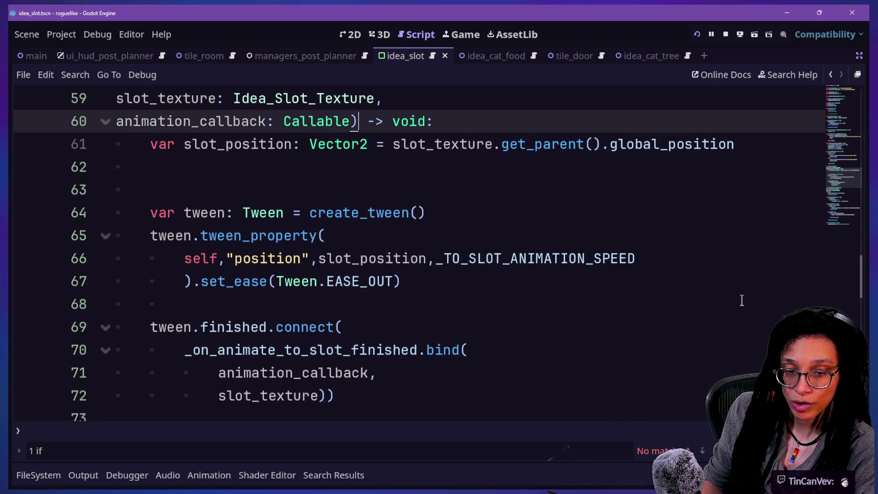
{"action": "left_click", "coordinate": [552, 183]}
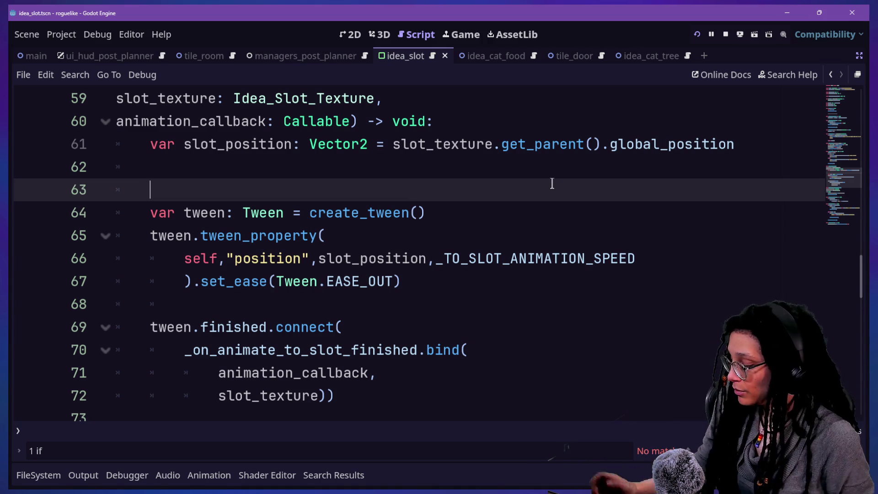
{"action": "key", "text": "shift+alt+o"}
{"action": "key", "text": "Down"}
{"action": "key", "text": "Down"}
{"action": "key", "text": "Down"}
{"action": "key", "text": "Up"}
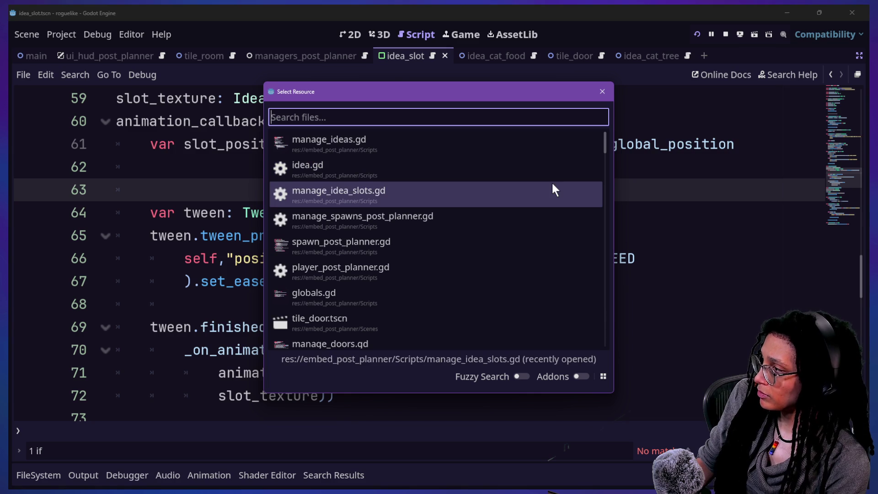
{"action": "left_click", "coordinate": [602, 93]}
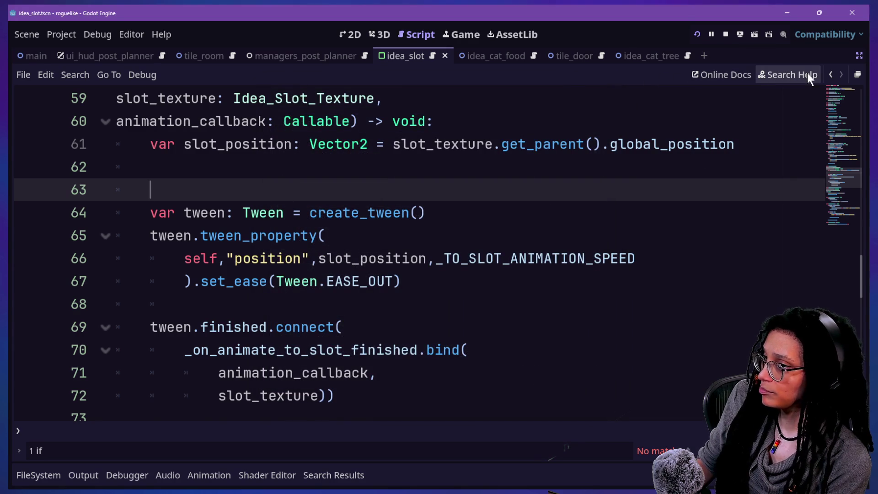
Step back through the edit history to the create_poof edit.
{"action": "left_click", "coordinate": [831, 75]}
{"action": "left_click", "coordinate": [831, 74]}
{"action": "left_click", "coordinate": [831, 74]}
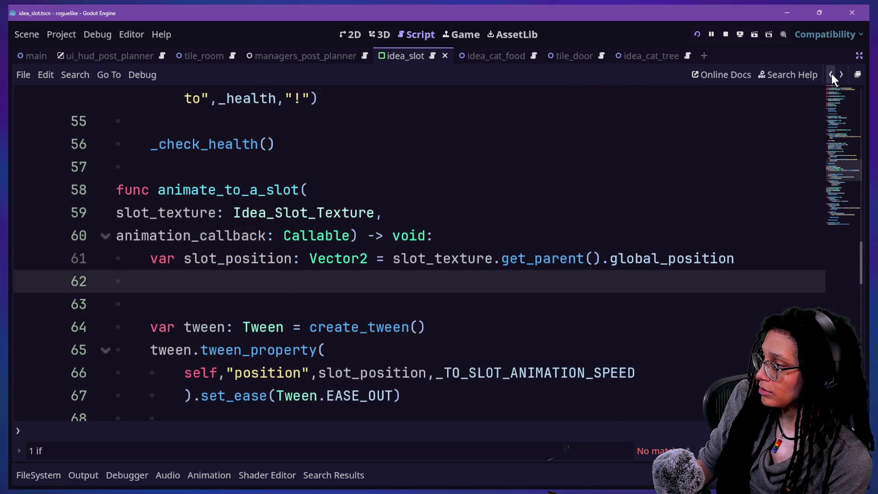
{"action": "left_click", "coordinate": [831, 74]}
{"action": "left_click", "coordinate": [830, 75]}
{"action": "left_click", "coordinate": [830, 75]}
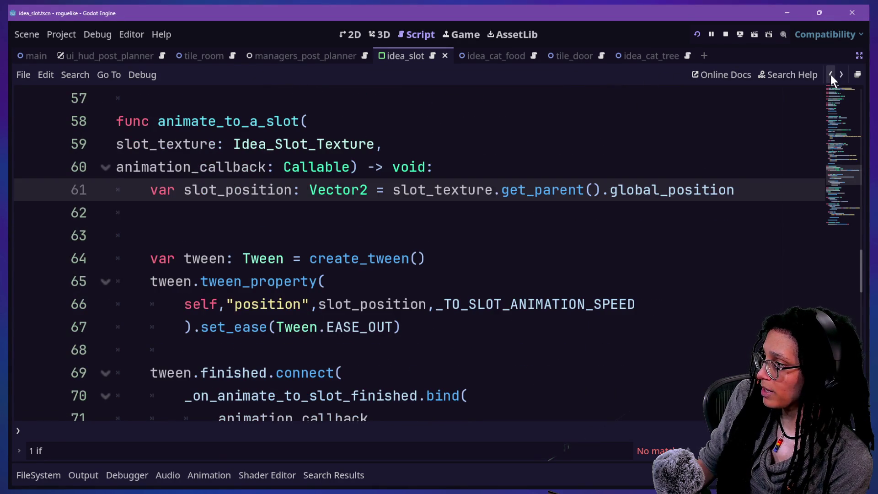
{"action": "left_click", "coordinate": [830, 75]}
{"action": "left_click", "coordinate": [830, 74]}
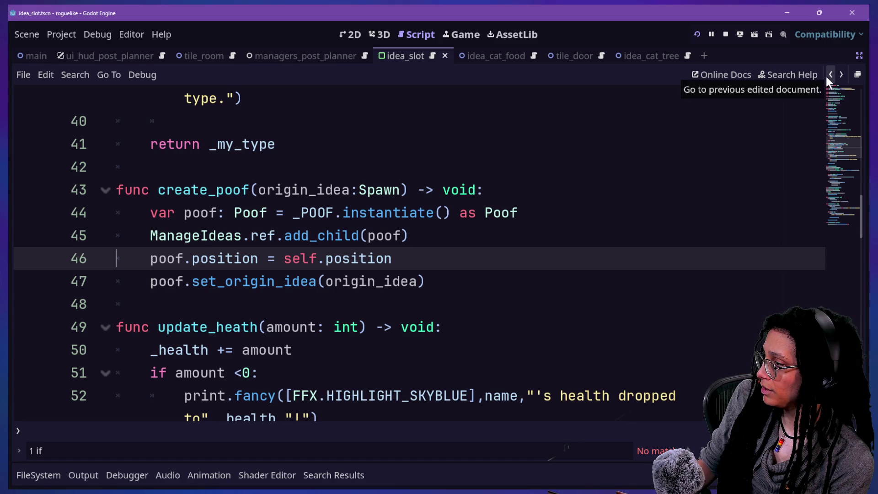
{"action": "scroll", "coordinate": [502, 218], "scroll_direction": "down", "scroll_amount": 8}
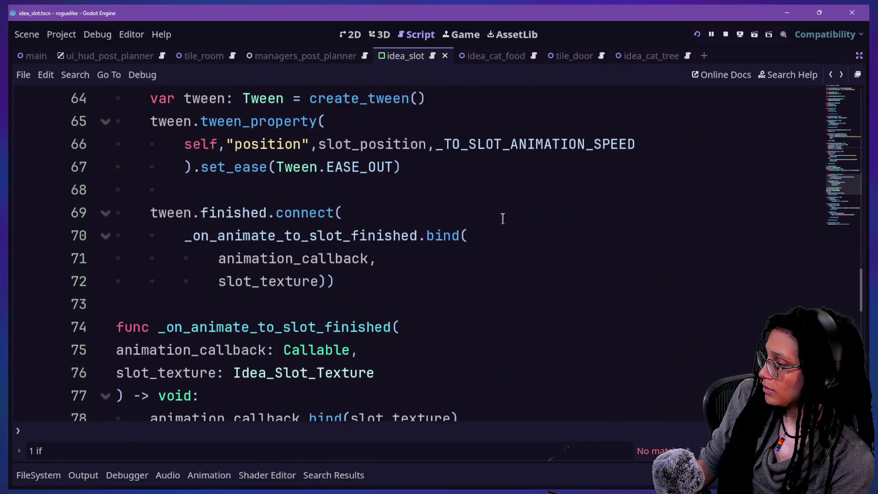
Return to animate_to_a_slot at line 61 and start a Find in Files search for it.
{"action": "left_click", "coordinate": [829, 75]}
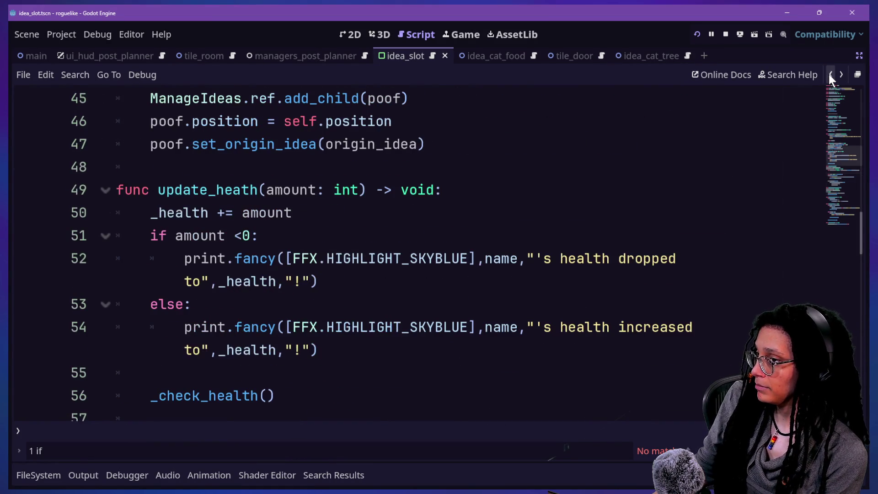
{"action": "left_click", "coordinate": [829, 74]}
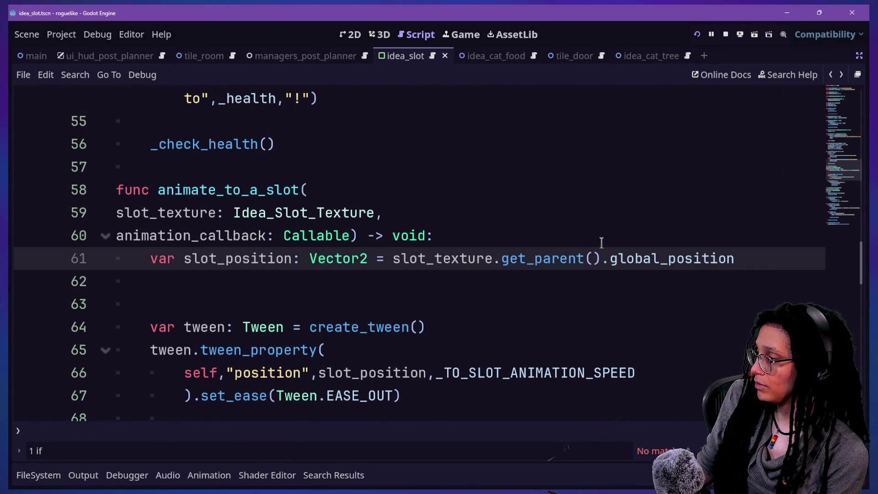
{"action": "key", "text": "ctrl+shift+f"}
{"action": "type", "text": "animate_to_a_slo"}
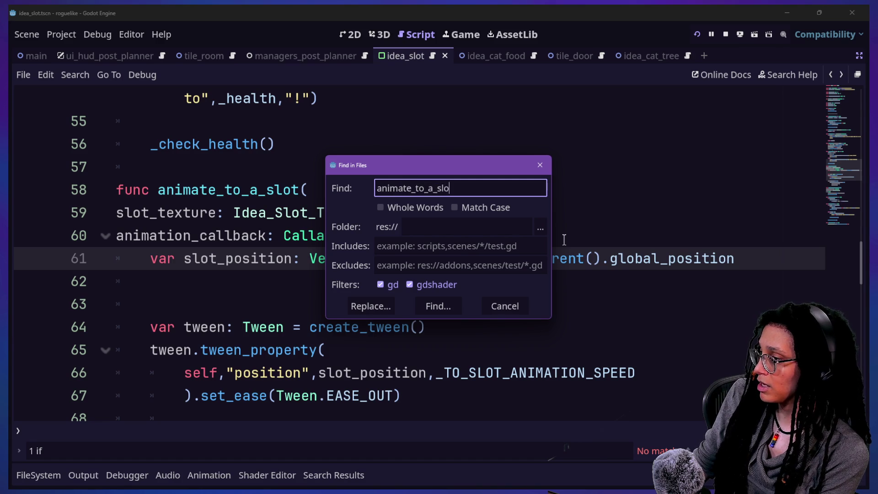
{"action": "type", "text": "t"}
Search the project for animate_to_a_slot and open its call in manage_idea_slots.gd.
{"action": "key", "text": "Return"}
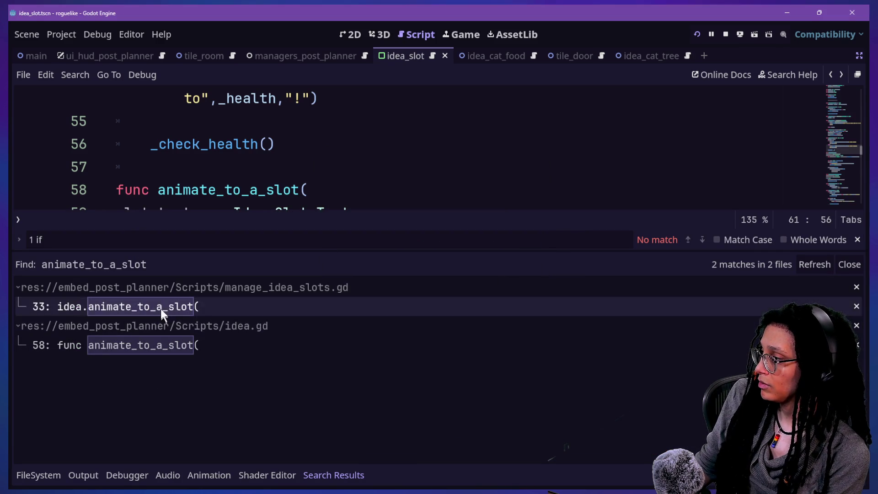
{"action": "left_click", "coordinate": [162, 315]}
{"action": "left_click", "coordinate": [322, 193]}
{"action": "key", "text": "alt+o"}
{"action": "key", "text": "alt+o"}
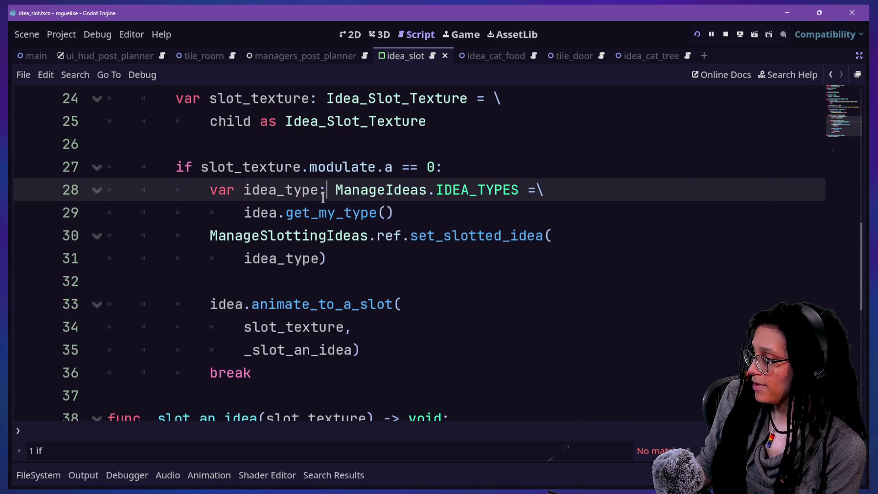
{"action": "scroll", "coordinate": [323, 195], "scroll_direction": "down", "scroll_amount": 6}
{"action": "scroll", "coordinate": [323, 196], "scroll_direction": "up", "scroll_amount": 4}
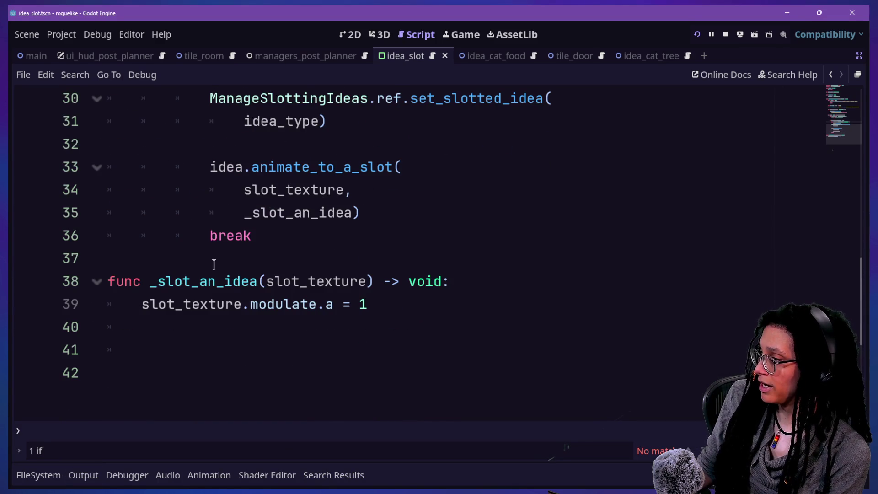
{"action": "scroll", "coordinate": [214, 265], "scroll_direction": "up", "scroll_amount": 2}
{"action": "scroll", "coordinate": [150, 362], "scroll_direction": "down", "scroll_amount": 1}
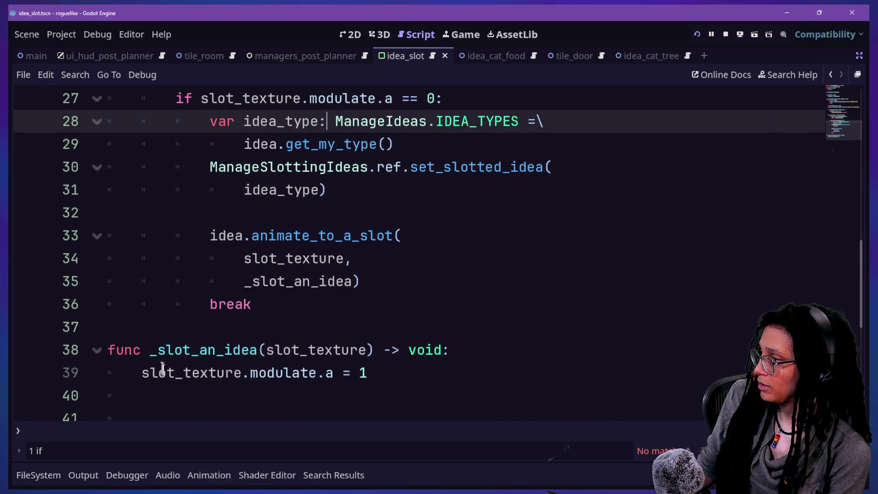
Search the script for _slot_an_idea and go to its definition line.
{"action": "mouse_move", "coordinate": [146, 351]}
{"action": "left_mouse_down"}
{"action": "mouse_move", "coordinate": [205, 336]}
{"action": "mouse_move", "coordinate": [255, 338]}
{"action": "left_mouse_up"}
{"action": "key", "text": "ctrl+f"}
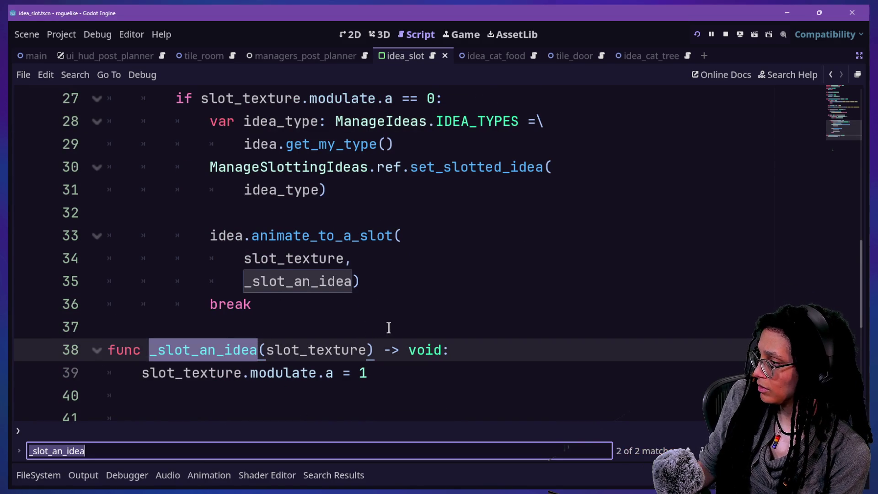
{"action": "left_click_drag", "start_coordinate": [246, 280], "coordinate": [353, 275]}
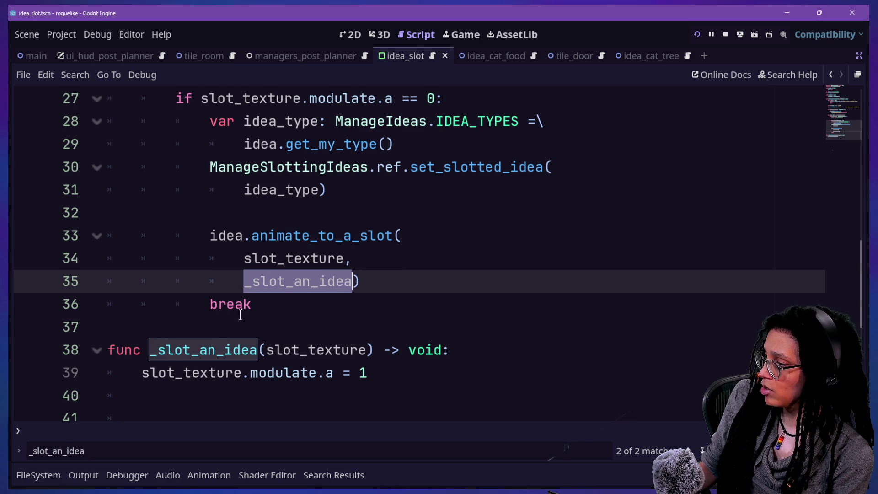
{"action": "left_click", "coordinate": [136, 359]}
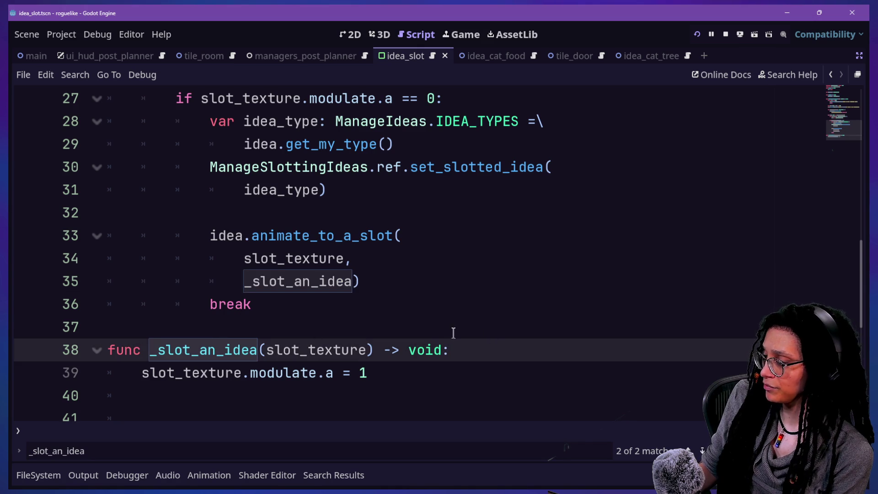
Add print("IT'S RUNNING") as the first line of _slot_an_idea.
{"action": "key", "text": "Return"}
{"action": "type", "text": "pirn"}
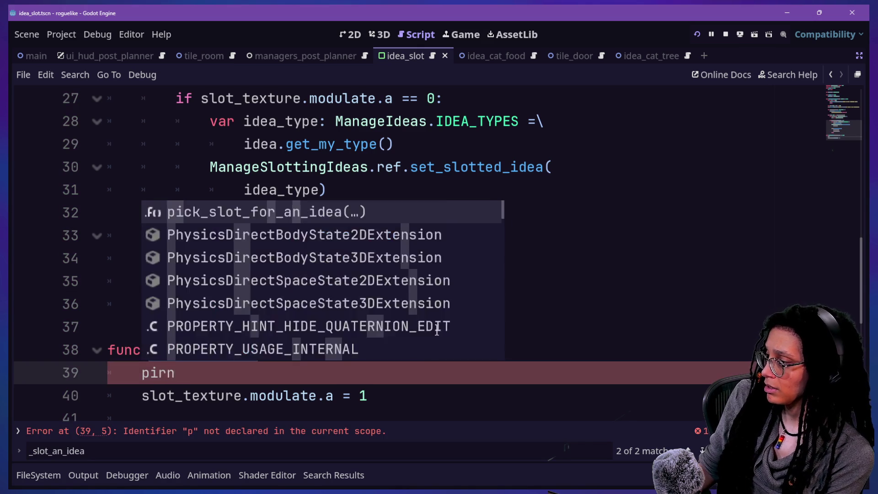
{"action": "key", "text": "BackSpace"}
{"action": "key", "text": "BackSpace"}
{"action": "key", "text": "BackSpace"}
{"action": "type", "text": "rint(IT'"}
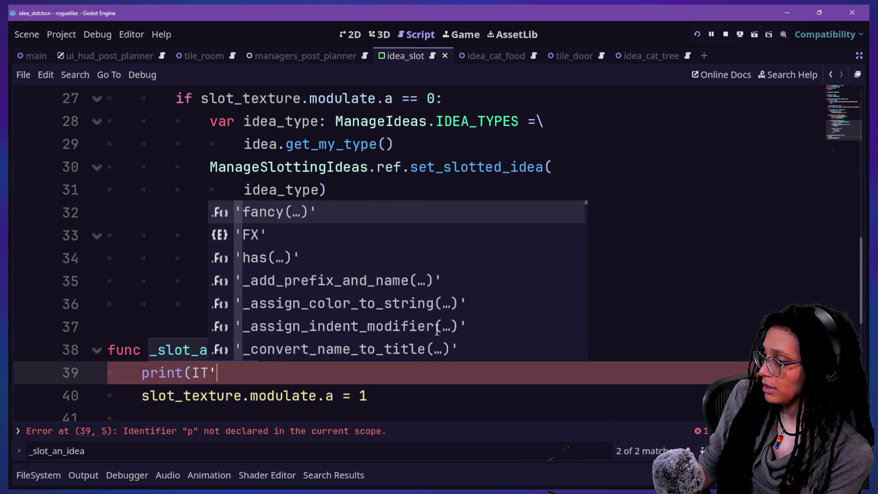
{"action": "type", "text": "S RUNNING)"}
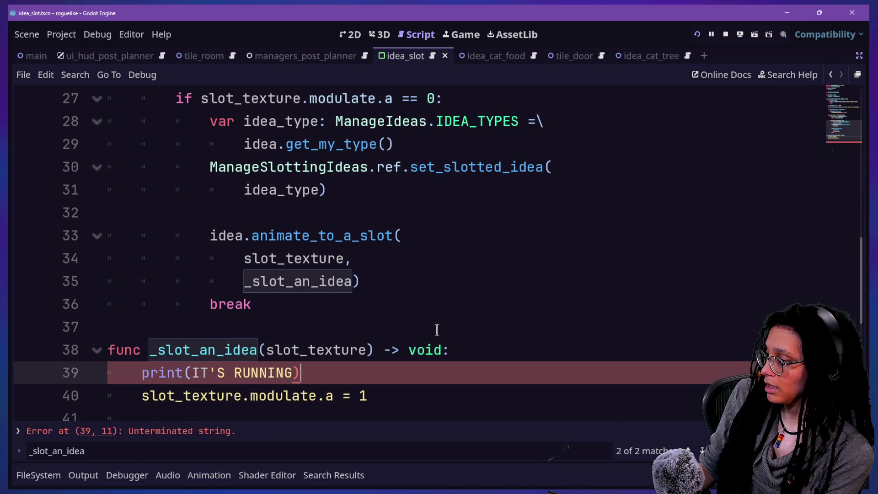
{"action": "left_click", "coordinate": [188, 373]}
{"action": "type", "text": "\""}
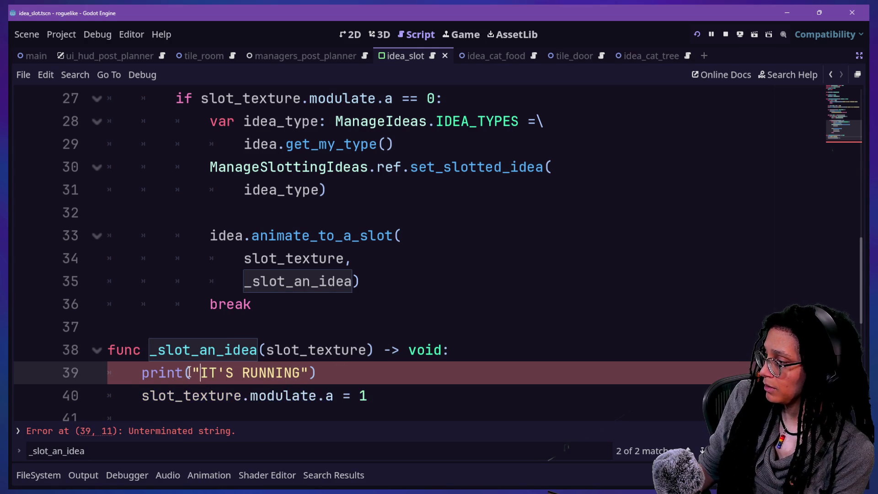
Review the Output log, then hide the bottom panel to enlarge the code.
{"action": "left_click", "coordinate": [91, 476]}
{"action": "scroll", "coordinate": [89, 404], "scroll_direction": "up", "scroll_amount": 5}
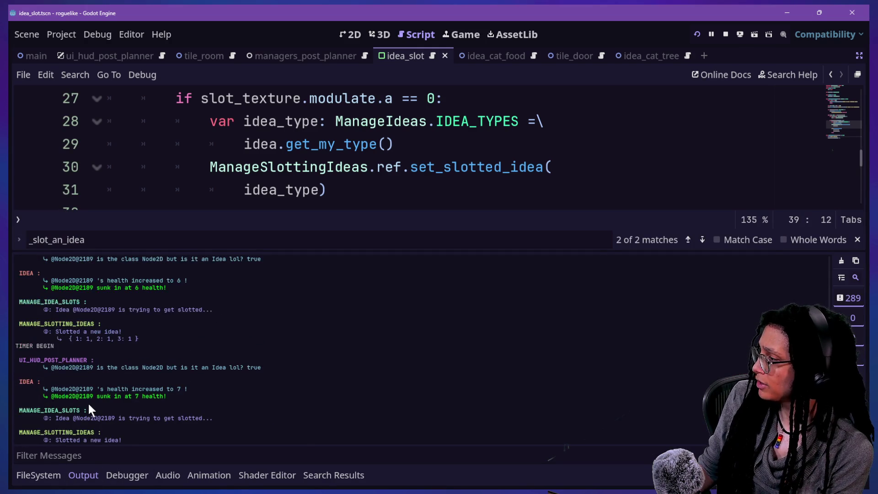
{"action": "scroll", "coordinate": [87, 402], "scroll_direction": "down", "scroll_amount": 5}
{"action": "left_click", "coordinate": [438, 144]}
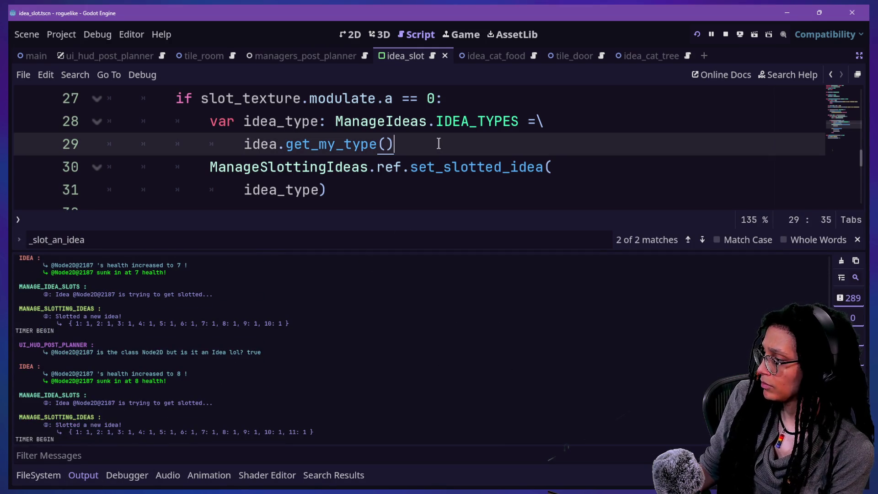
{"action": "key", "text": "ctrl+j"}
{"action": "key", "text": "ctrl+j"}
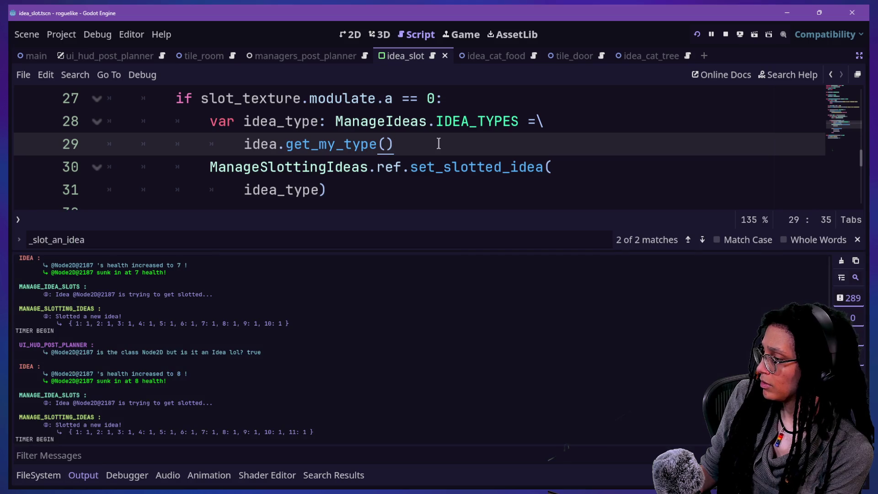
{"action": "key", "text": "ctrl+j"}
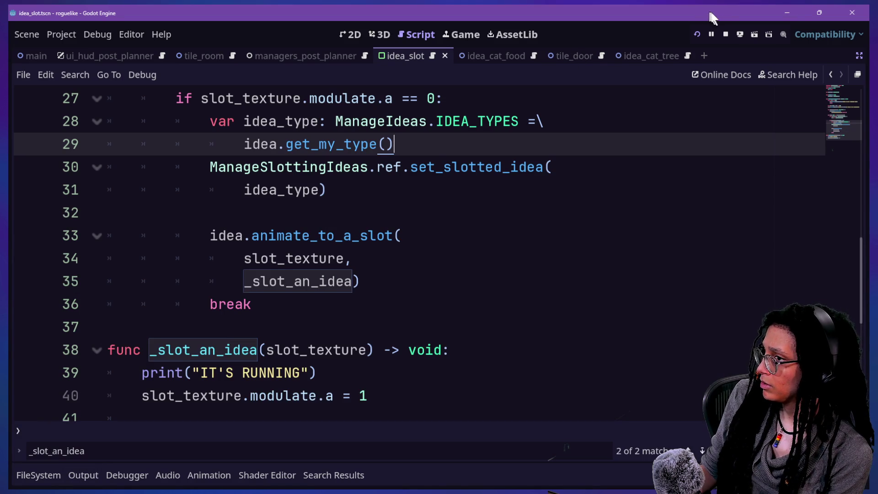
Run the game, start planning, and filter Output for 'run', which shows no running message.
{"action": "left_click", "coordinate": [697, 39]}
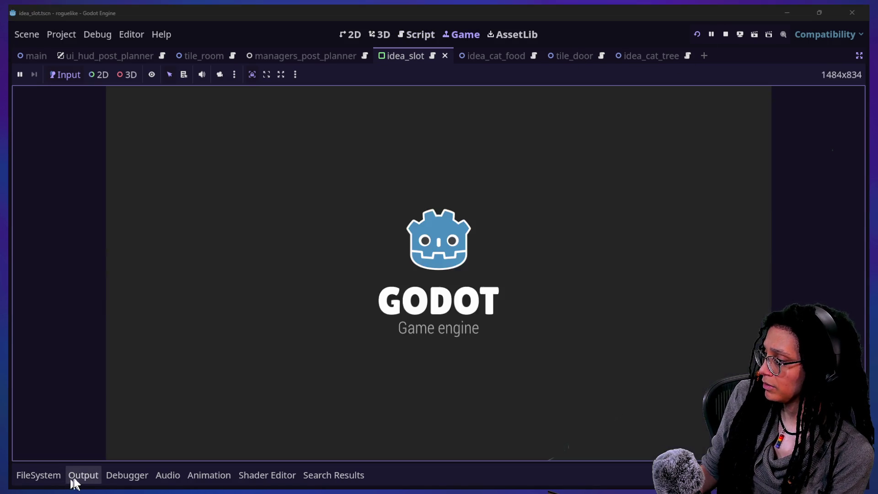
{"action": "left_click", "coordinate": [72, 476]}
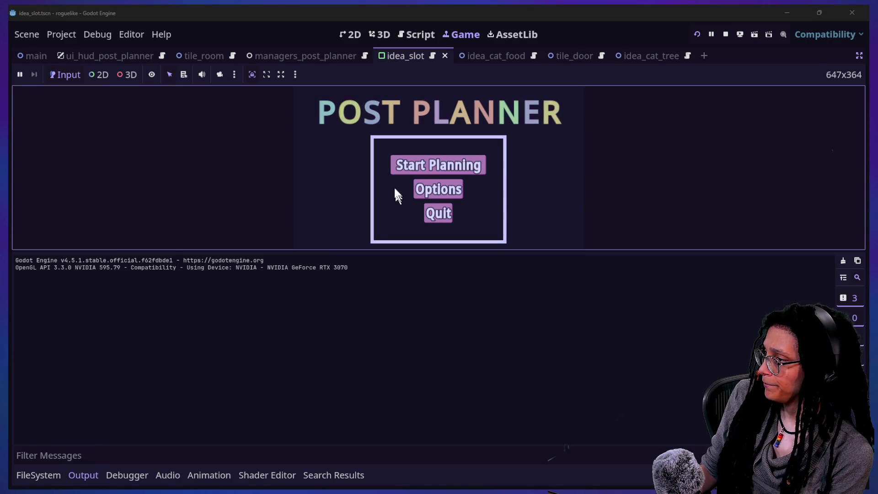
{"action": "left_click", "coordinate": [393, 170]}
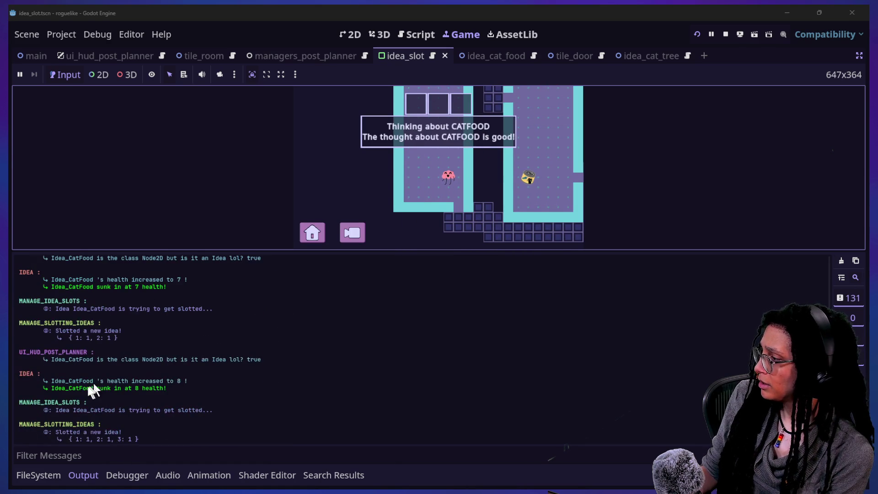
{"action": "left_click", "coordinate": [132, 457]}
{"action": "type", "text": "running"}
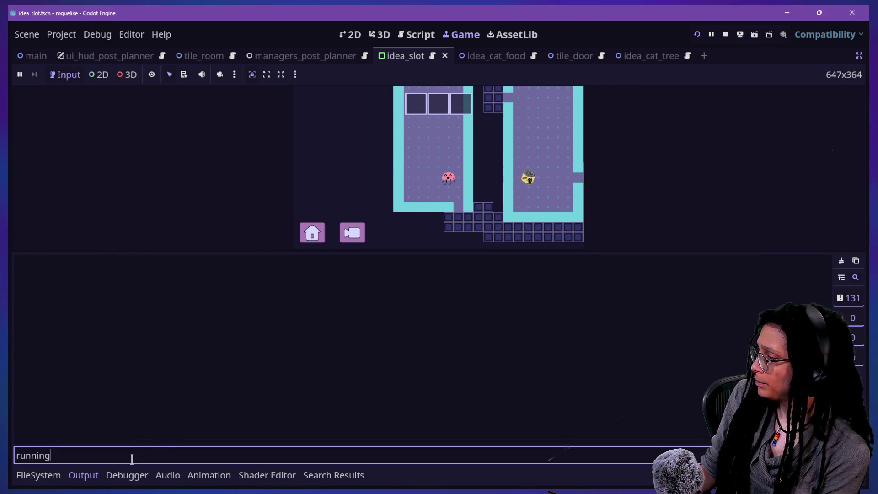
{"action": "left_click", "coordinate": [425, 37]}
{"action": "left_click_drag", "start_coordinate": [364, 159], "coordinate": [361, 151]}
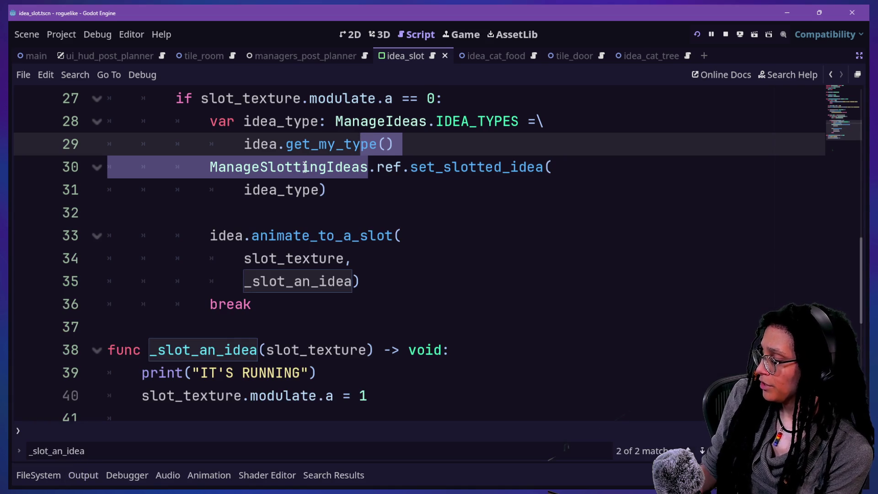
Review the _slot_an_idea callback and the animate_to_a_slot definition with its bind call.
{"action": "left_click", "coordinate": [318, 320]}
{"action": "left_click", "coordinate": [309, 283]}
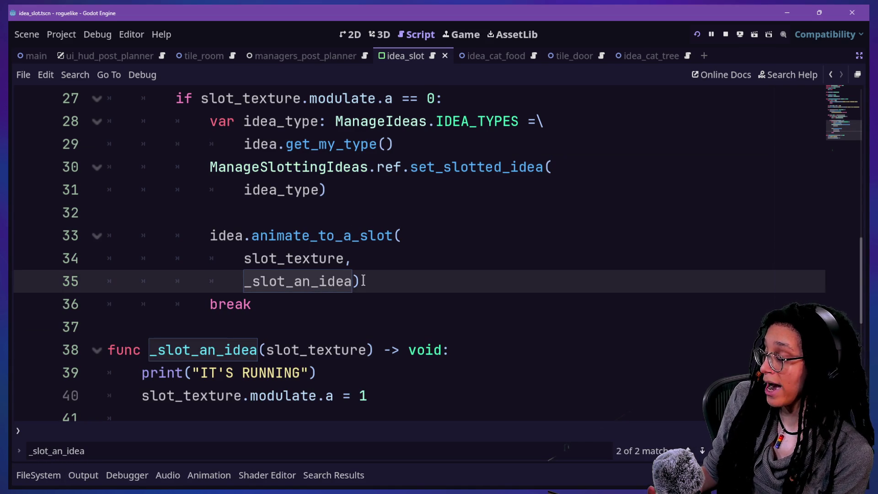
{"action": "left_click", "coordinate": [345, 363]}
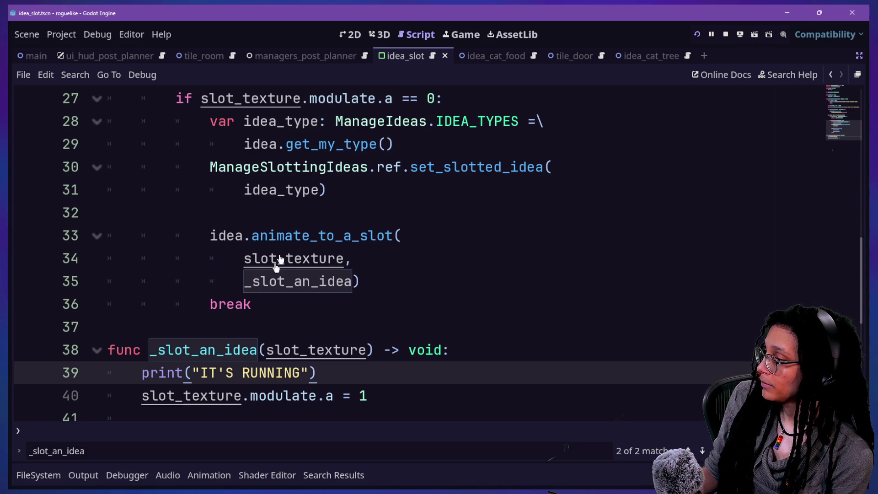
{"action": "left_click", "coordinate": [293, 235], "text": "ctrl"}
{"action": "scroll", "coordinate": [293, 235], "scroll_direction": "down", "scroll_amount": 3}
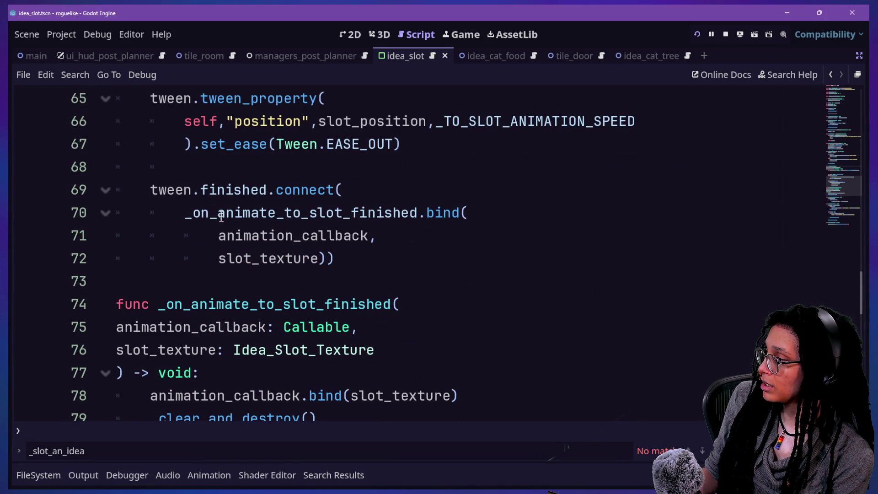
{"action": "scroll", "coordinate": [218, 264], "scroll_direction": "down", "scroll_amount": 3}
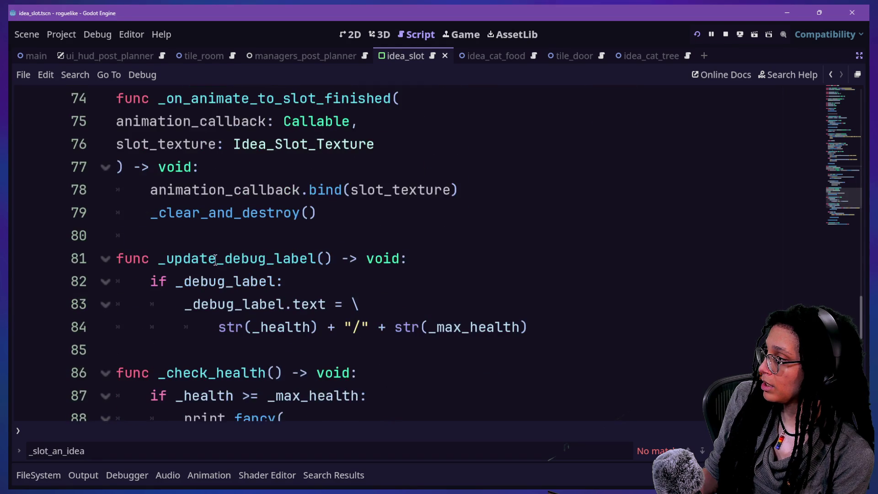
{"action": "scroll", "coordinate": [216, 259], "scroll_direction": "up", "scroll_amount": 2}
{"action": "left_click", "coordinate": [341, 302]}
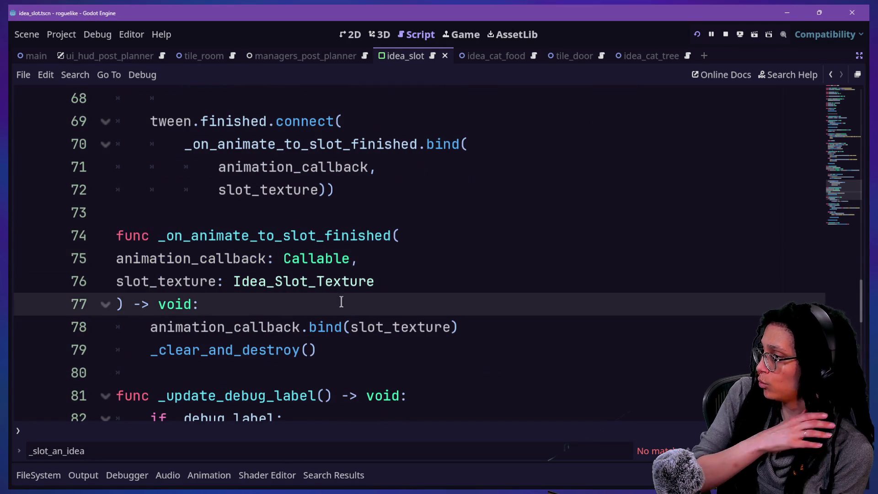
{"action": "key", "text": "Up"}
{"action": "key", "text": "Up"}
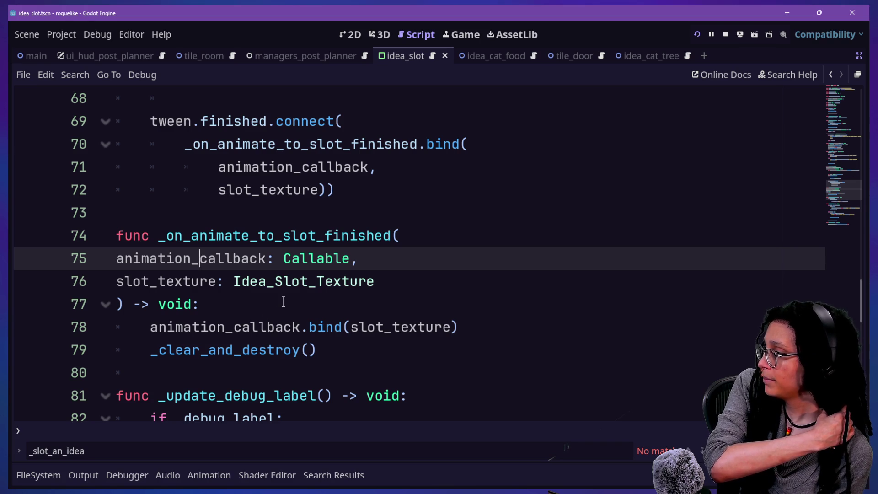
{"action": "left_click", "coordinate": [365, 327]}
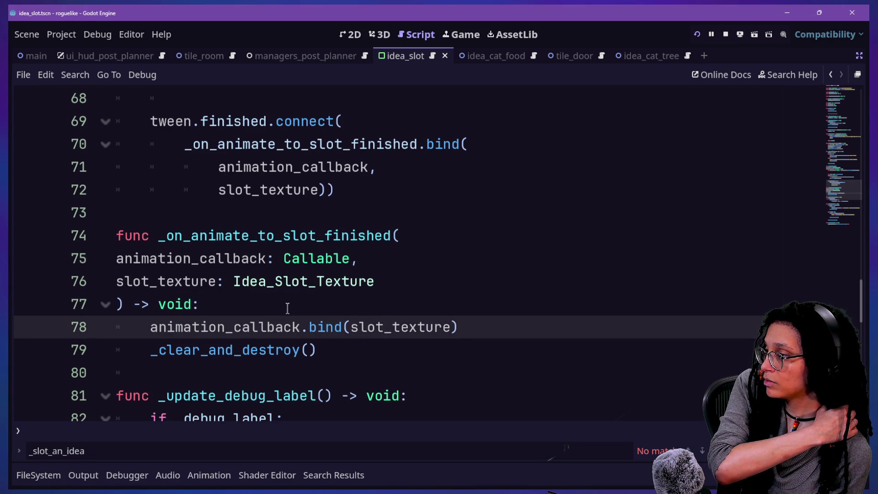
Add print("PROBABLY RUNNING") atop _on_animate_to_slot_finished and run the game.
{"action": "left_click", "coordinate": [288, 308]}
{"action": "key", "text": "Return"}
{"action": "type", "text": "pr"}
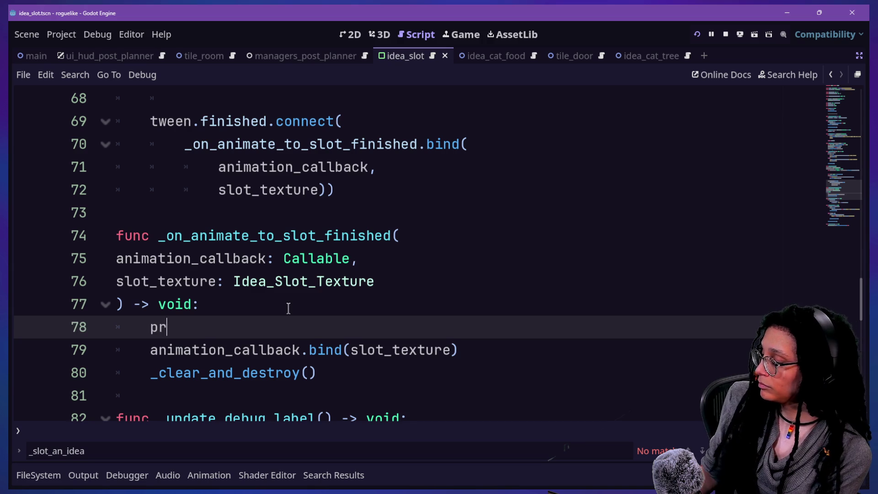
{"action": "type", "text": "int(\"RP"}
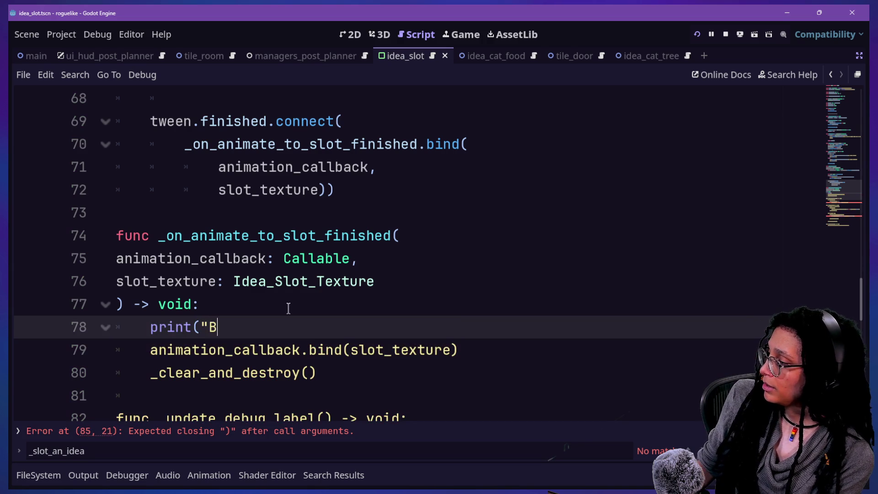
{"action": "key", "text": "BackSpace"}
{"action": "key", "text": "BackSpace"}
{"action": "type", "text": "PROBABLY RUNNING\")"}
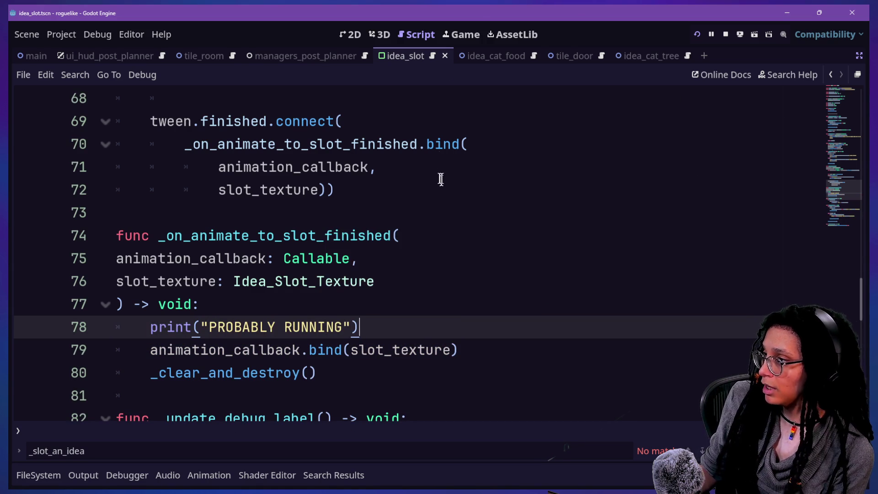
{"action": "left_click", "coordinate": [461, 35]}
Show the Output log, enlarge the game view, and walk the character to slot the CATFOOD idea.
{"action": "left_click", "coordinate": [57, 475]}
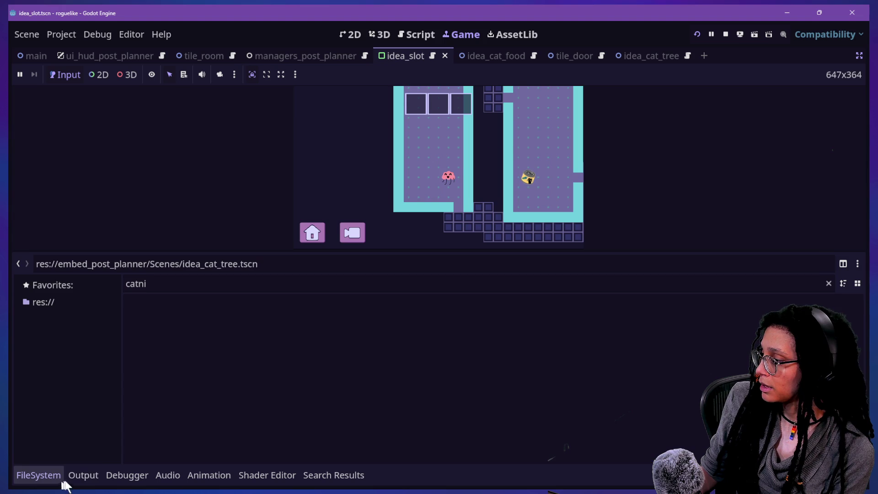
{"action": "left_click", "coordinate": [80, 476]}
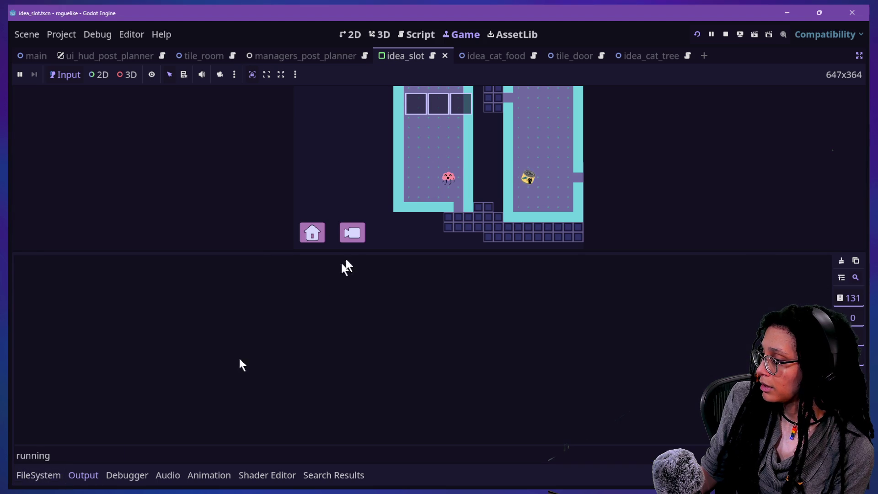
{"action": "left_click", "coordinate": [321, 250]}
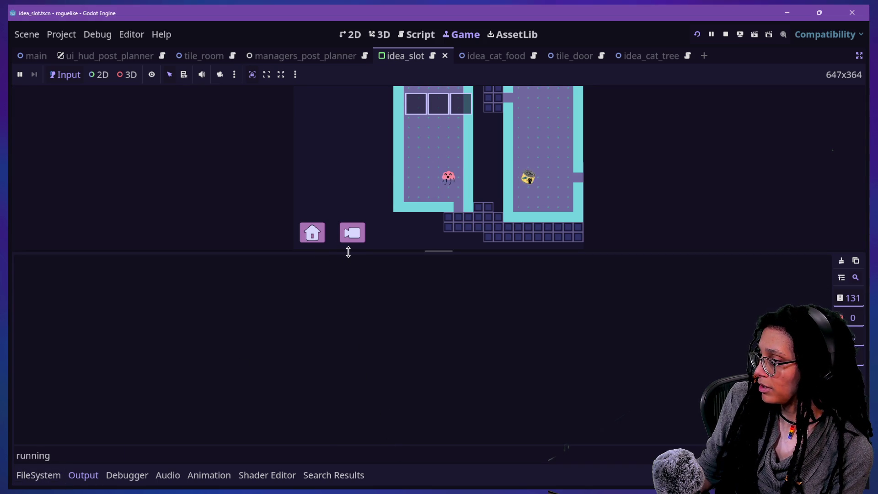
{"action": "left_click_drag", "start_coordinate": [349, 251], "coordinate": [447, 349]}
{"action": "left_click", "coordinate": [440, 267]}
{"action": "left_click", "coordinate": [487, 259]}
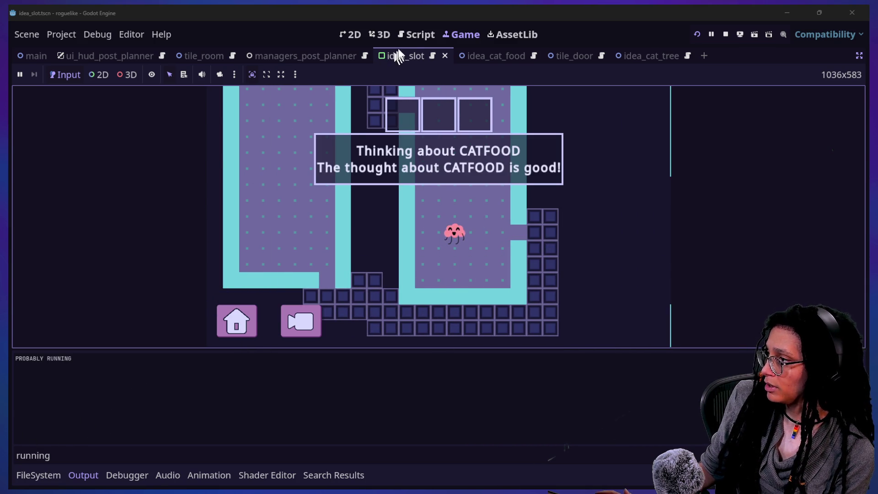
{"action": "left_click", "coordinate": [414, 34]}
{"action": "left_click", "coordinate": [322, 236]}
{"action": "scroll", "coordinate": [323, 235], "scroll_direction": "down", "scroll_amount": 3}
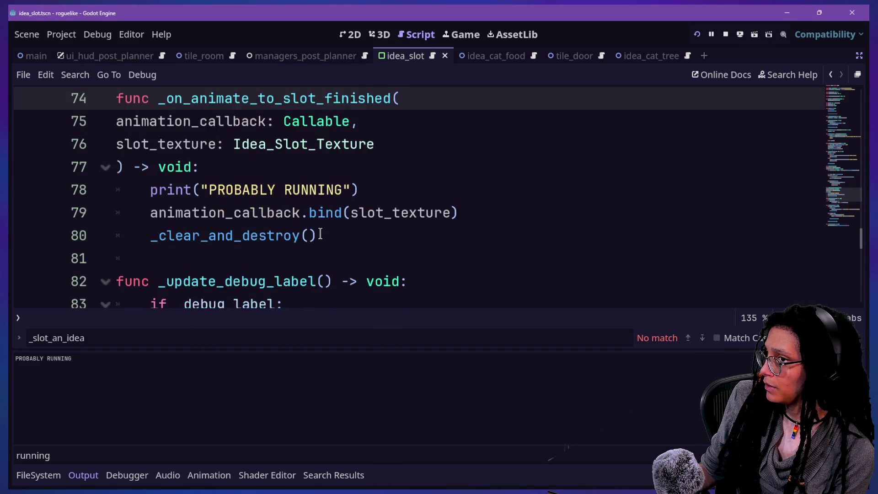
Delete the PROBABLY RUNNING debug print from line 78.
{"action": "scroll", "coordinate": [320, 233], "scroll_direction": "up", "scroll_amount": 2}
{"action": "left_click_drag", "start_coordinate": [382, 259], "coordinate": [378, 243]}
{"action": "key", "text": "BackSpace"}
{"action": "left_click_drag", "start_coordinate": [167, 259], "coordinate": [386, 259]}
{"action": "left_click", "coordinate": [386, 260]}
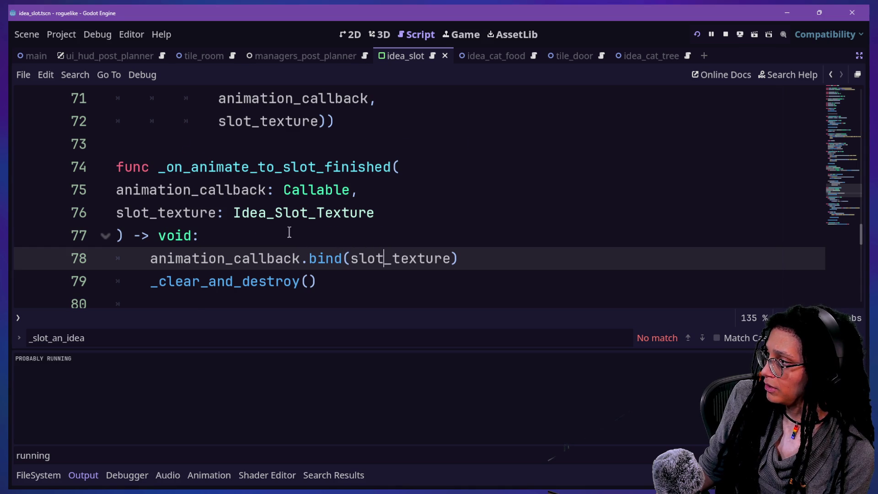
Review the animation_callback parameter of animate_to_a_slot and open Find in Files for it.
{"action": "scroll", "coordinate": [289, 232], "scroll_direction": "up", "scroll_amount": 2}
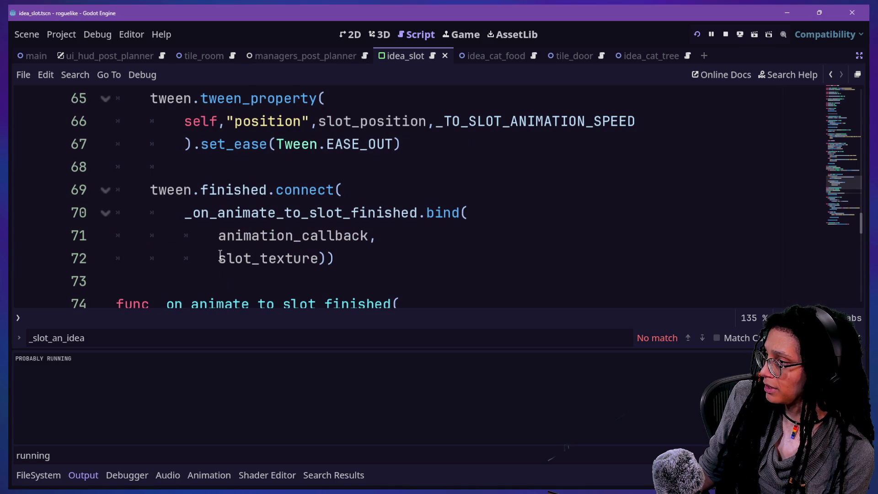
{"action": "scroll", "coordinate": [220, 255], "scroll_direction": "down", "scroll_amount": 2}
{"action": "scroll", "coordinate": [221, 253], "scroll_direction": "up", "scroll_amount": 5}
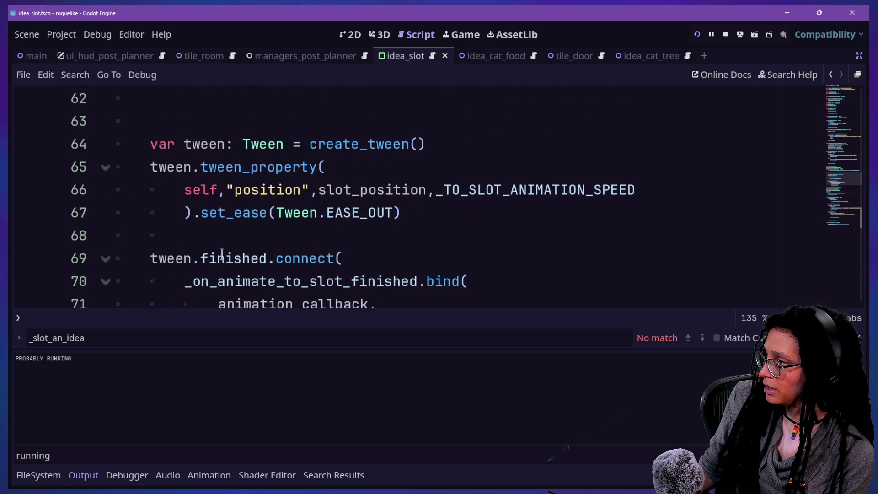
{"action": "mouse_move", "coordinate": [125, 190]}
{"action": "left_mouse_down"}
{"action": "mouse_move", "coordinate": [382, 167]}
{"action": "mouse_move", "coordinate": [293, 191]}
{"action": "left_mouse_up"}
{"action": "left_click", "coordinate": [289, 191]}
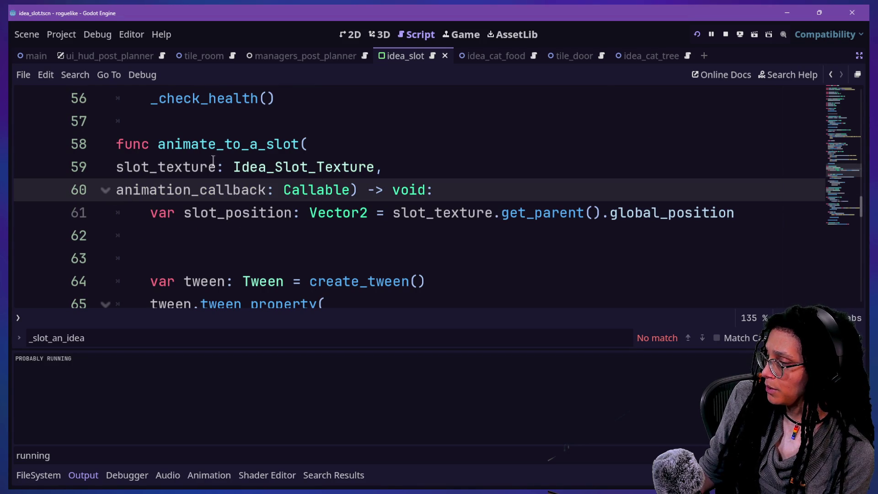
{"action": "left_click", "coordinate": [832, 74]}
{"action": "left_click", "coordinate": [831, 75]}
{"action": "left_click", "coordinate": [524, 175]}
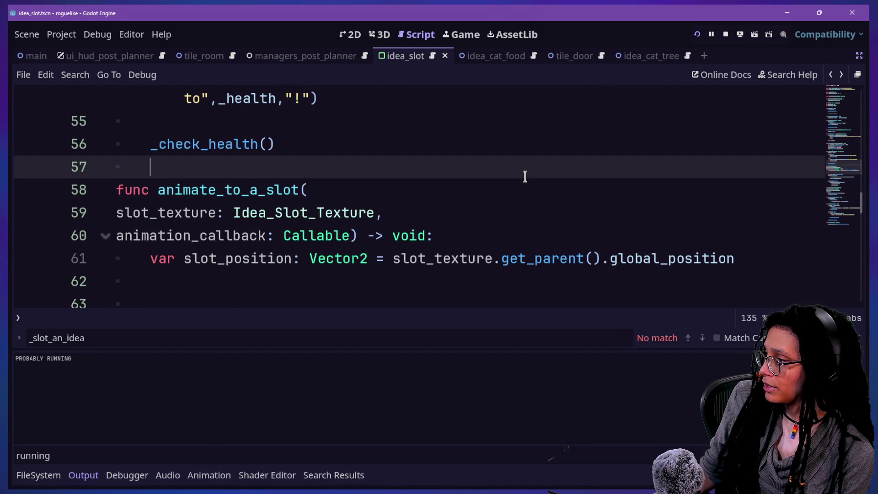
{"action": "key", "text": "ctrl+j"}
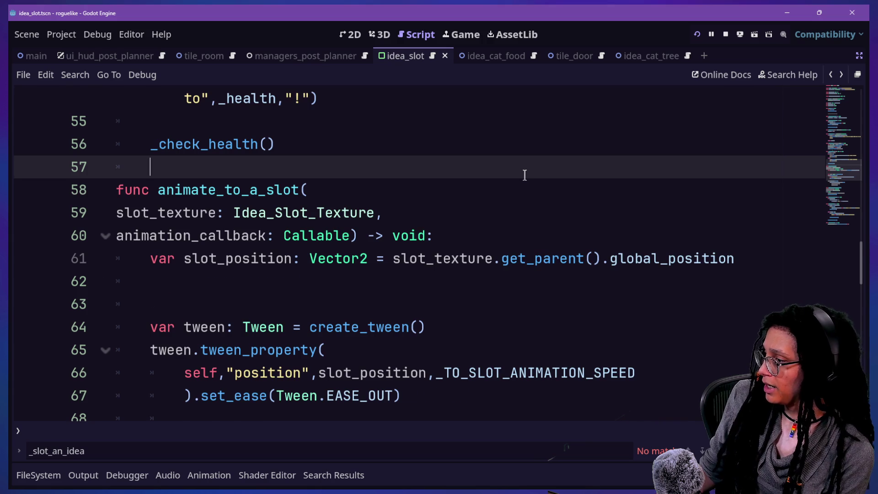
{"action": "scroll", "coordinate": [524, 176], "scroll_direction": "down", "scroll_amount": 2}
{"action": "key", "text": "ctrl+shift+f"}
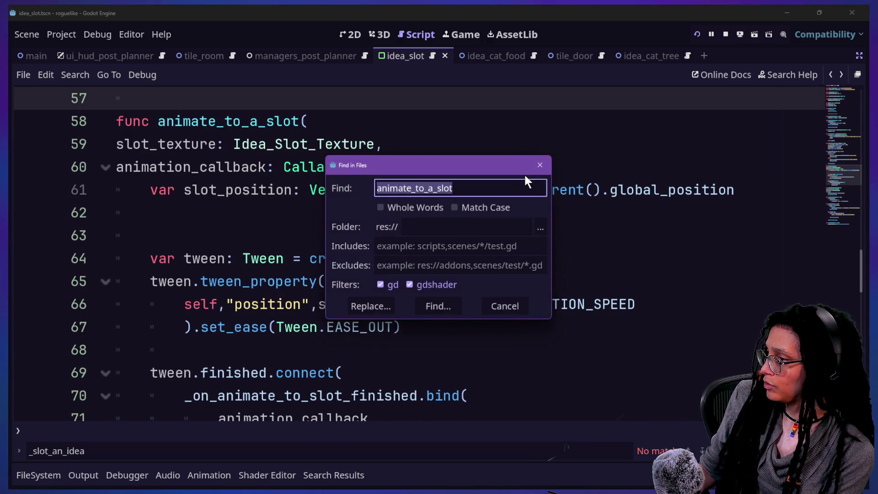
Run the project search and open the line-33 animate_to_a_slot call in manage_idea_slots.gd.
{"action": "key", "text": "Return"}
{"action": "left_click", "coordinate": [108, 441]}
{"action": "left_click", "coordinate": [106, 405]}
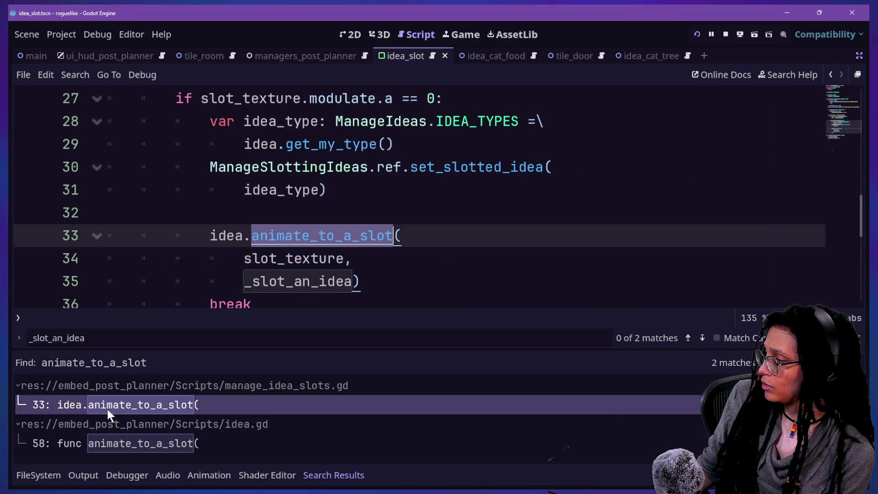
{"action": "left_click", "coordinate": [307, 144]}
{"action": "key", "text": "ctrl+j"}
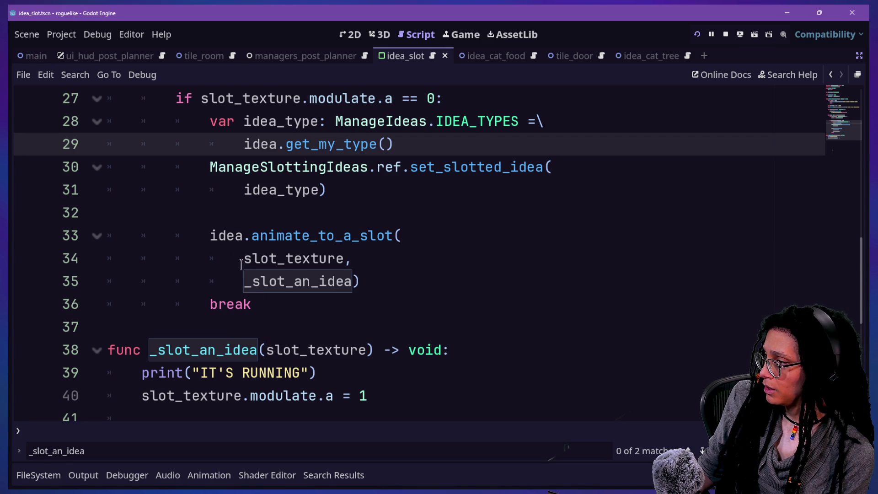
Inspect the _slot_an_idea callback argument on line 35 and the start of the function.
{"action": "left_click_drag", "start_coordinate": [233, 288], "coordinate": [343, 281]}
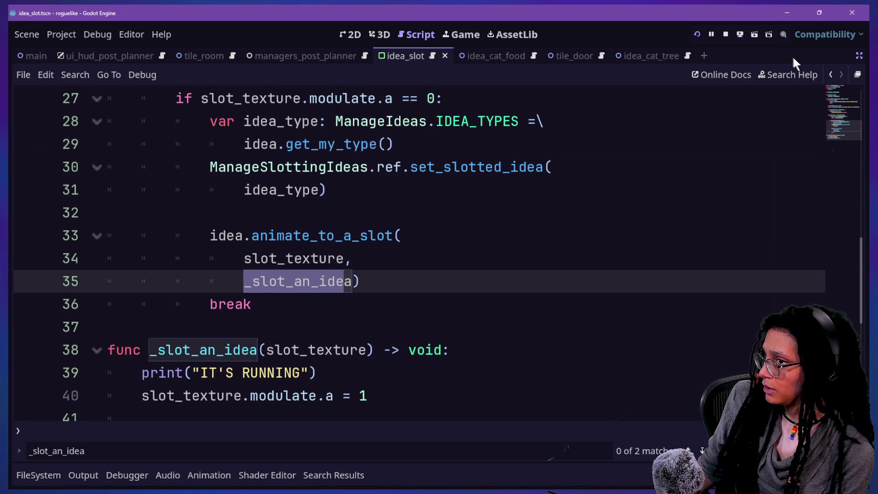
{"action": "left_click", "coordinate": [830, 76]}
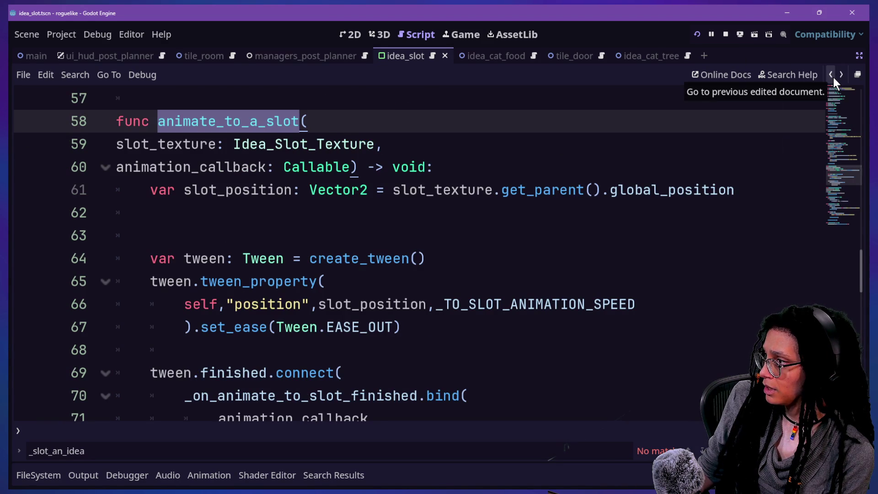
{"action": "left_click", "coordinate": [841, 75]}
{"action": "left_click", "coordinate": [255, 304]}
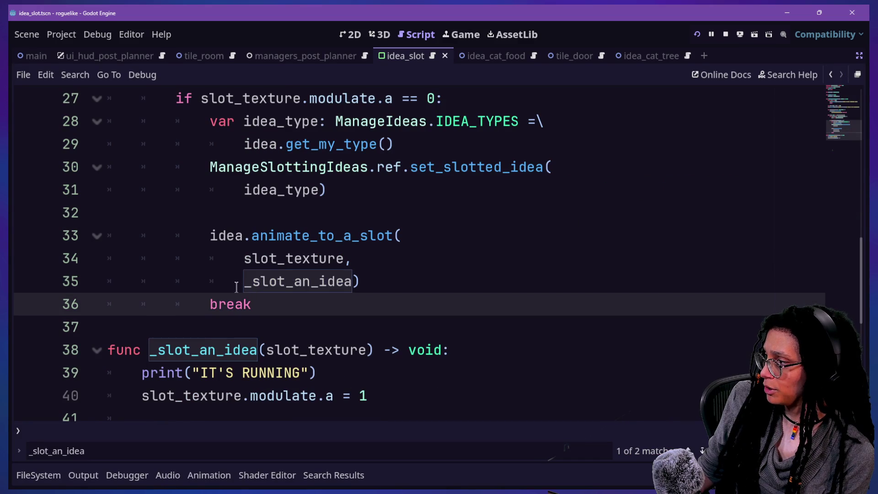
{"action": "left_click_drag", "start_coordinate": [243, 284], "coordinate": [350, 274]}
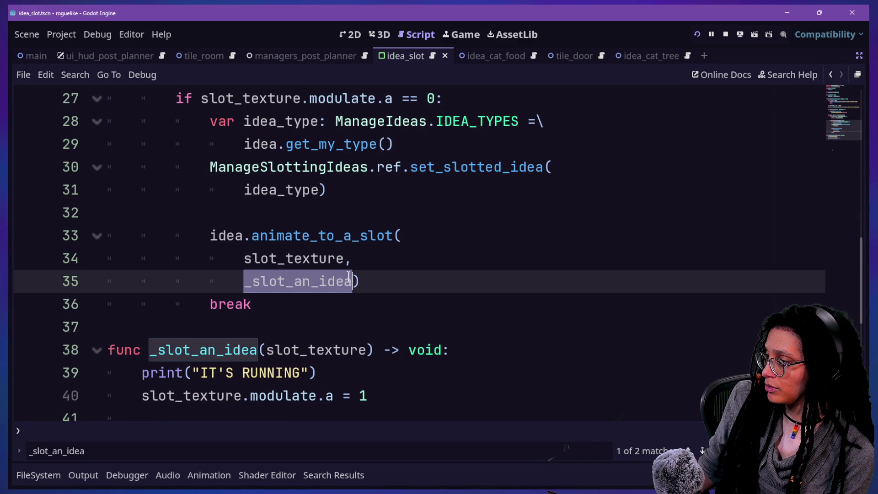
{"action": "left_click", "coordinate": [316, 296]}
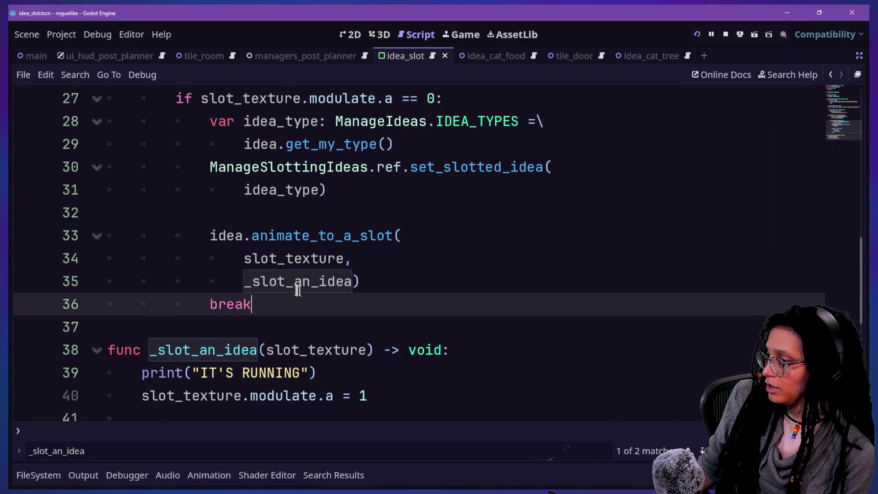
{"action": "left_click_drag", "start_coordinate": [242, 281], "coordinate": [347, 283]}
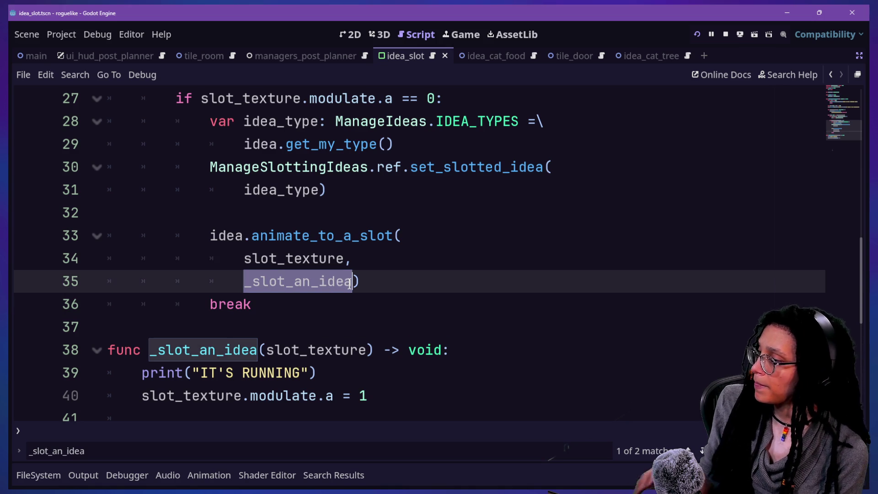
{"action": "left_click", "coordinate": [352, 281]}
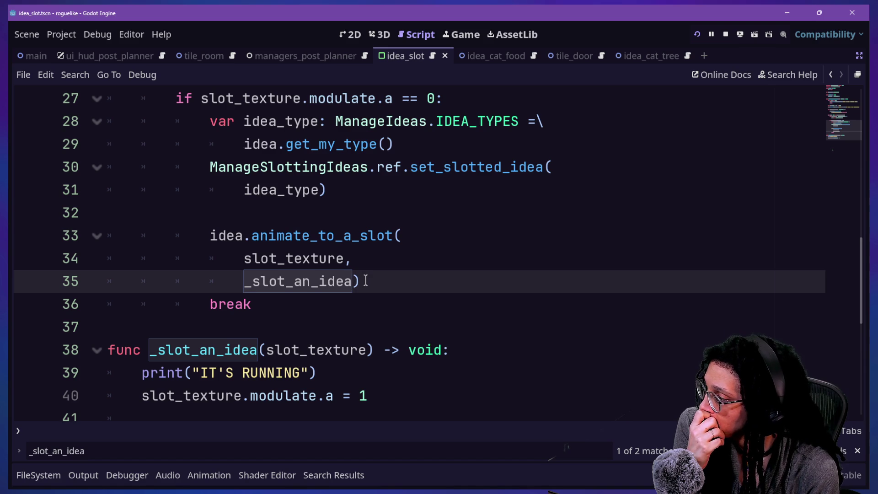
{"action": "mouse_move", "coordinate": [123, 362]}
{"action": "left_mouse_down"}
{"action": "mouse_move", "coordinate": [360, 330]}
{"action": "mouse_move", "coordinate": [476, 340]}
{"action": "left_mouse_up"}
{"action": "left_click", "coordinate": [468, 339]}
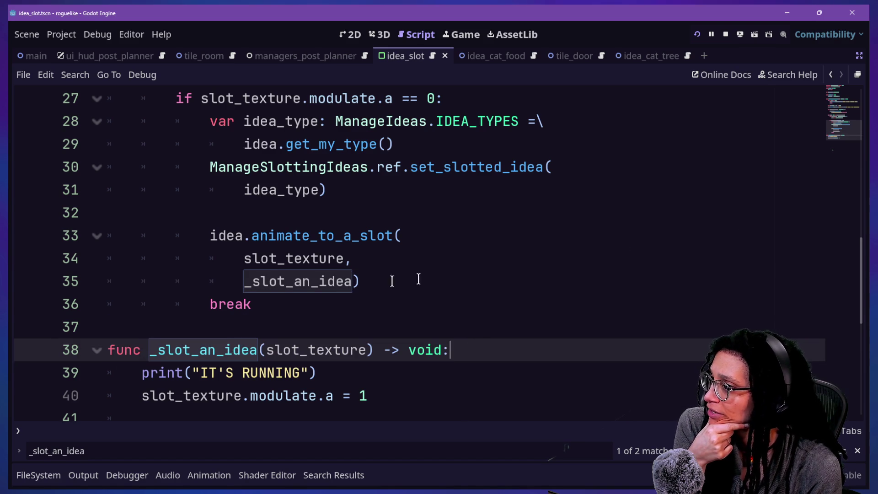
Jump to the end of the script and place the caret in the _slot_an_idea name.
{"action": "left_click_drag", "start_coordinate": [833, 130], "coordinate": [821, 71]}
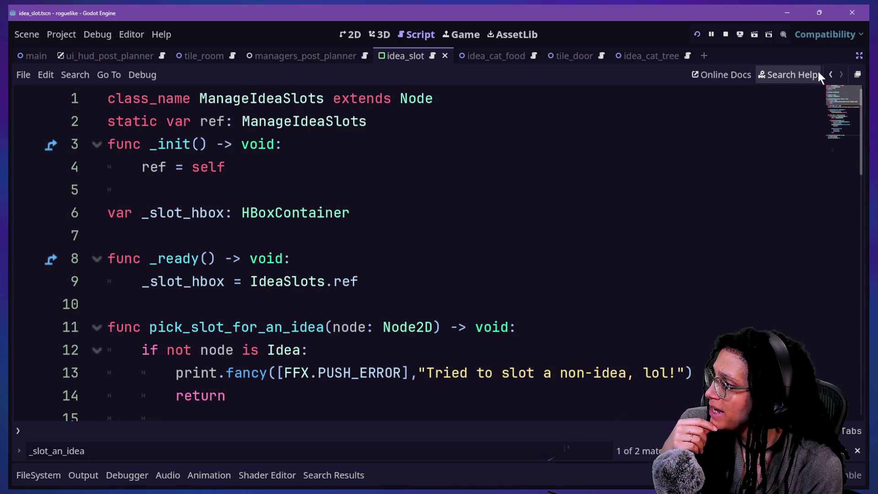
{"action": "left_click", "coordinate": [841, 160]}
{"action": "scroll", "coordinate": [839, 141], "scroll_direction": "up", "scroll_amount": 5}
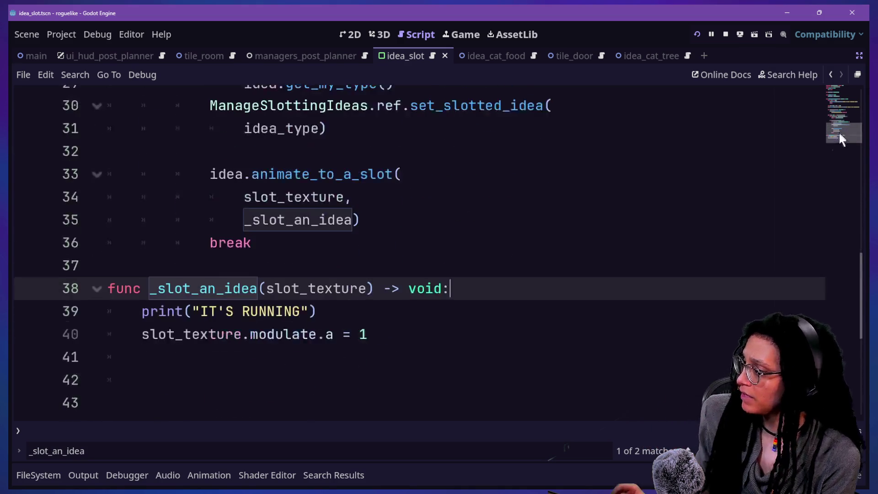
{"action": "left_click", "coordinate": [157, 274]}
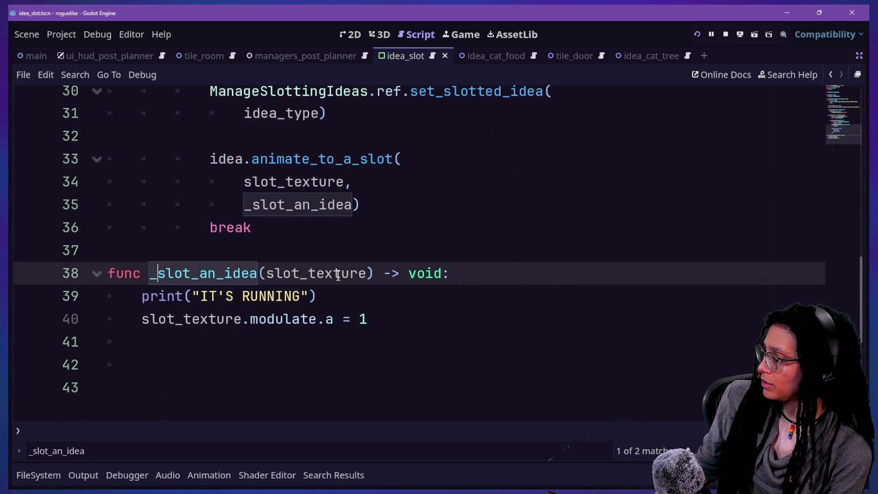
Rename _slot_an_idea to slot_an_idea and remove it as an argument from the animate_to_a_slot call.
{"action": "key", "text": "BackSpace"}
{"action": "left_click", "coordinate": [278, 216]}
{"action": "left_click_drag", "start_coordinate": [243, 204], "coordinate": [351, 202]}
{"action": "key", "text": "BackSpace"}
{"action": "key", "text": "BackSpace"}
{"action": "key", "text": "BackSpace"}
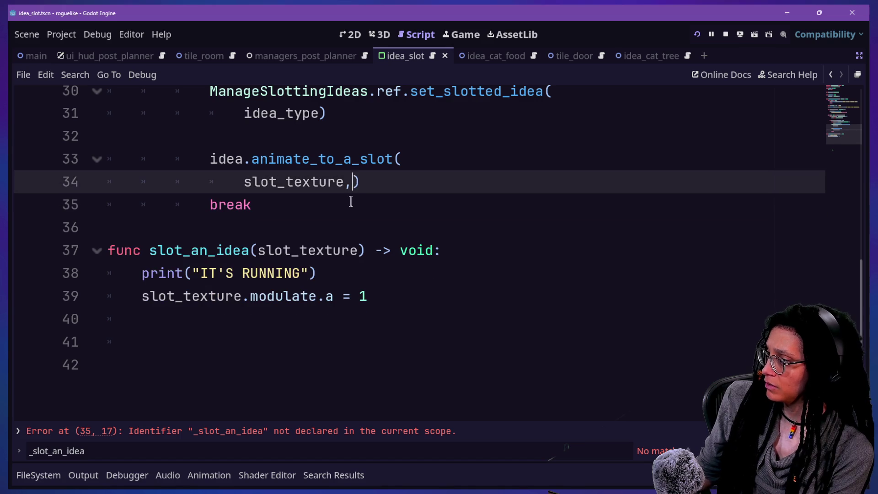
{"action": "left_click", "coordinate": [319, 230]}
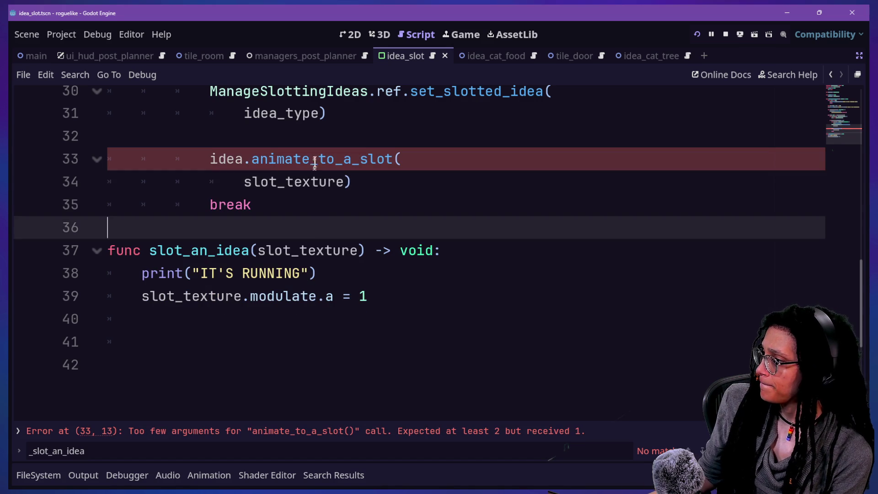
Delete the animation_callback parameter from the animate_to_a_slot definition.
{"action": "left_click", "coordinate": [314, 162], "text": "ctrl"}
{"action": "scroll", "coordinate": [249, 276], "scroll_direction": "up", "scroll_amount": 2}
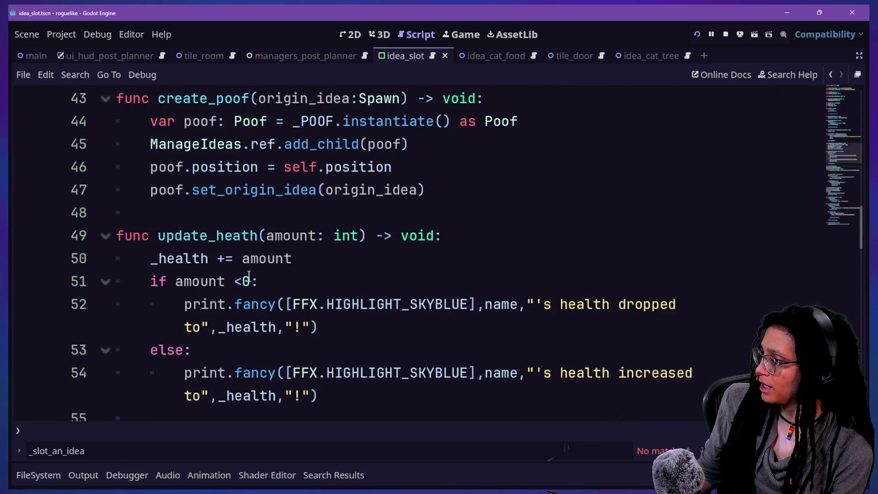
{"action": "scroll", "coordinate": [252, 275], "scroll_direction": "up", "scroll_amount": 2}
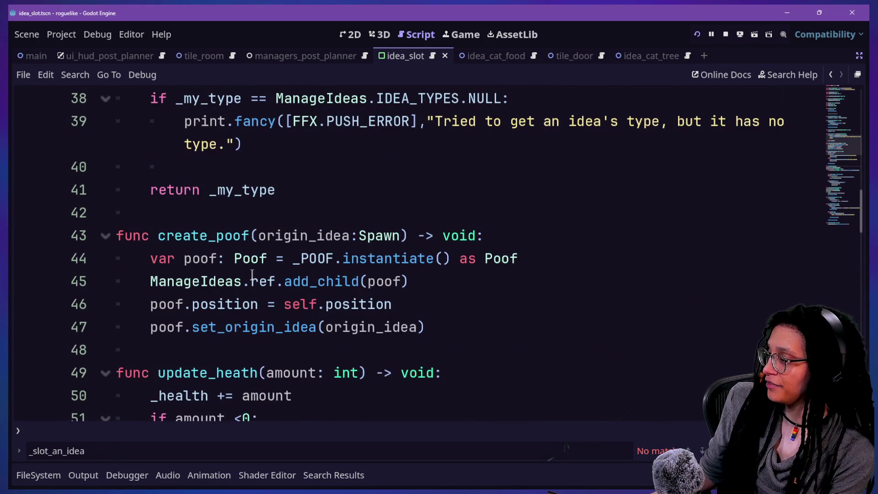
{"action": "scroll", "coordinate": [252, 275], "scroll_direction": "up", "scroll_amount": 2}
{"action": "scroll", "coordinate": [252, 275], "scroll_direction": "down", "scroll_amount": 5}
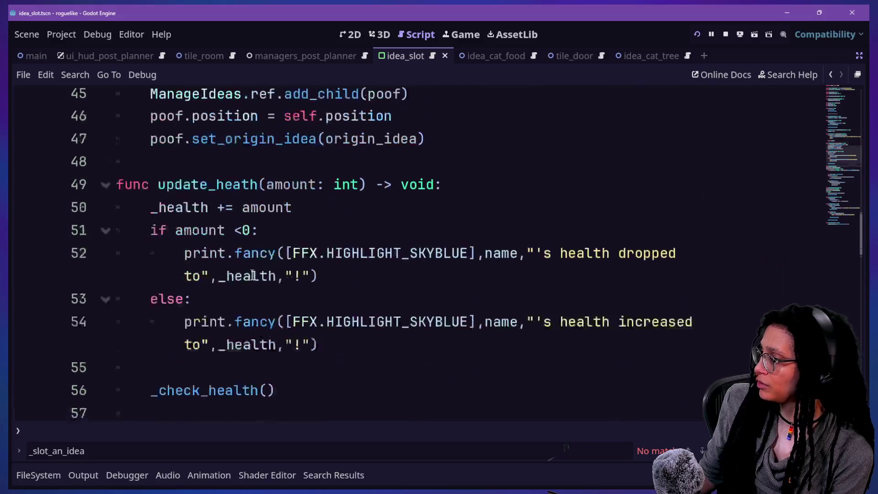
{"action": "scroll", "coordinate": [252, 275], "scroll_direction": "down", "scroll_amount": 2}
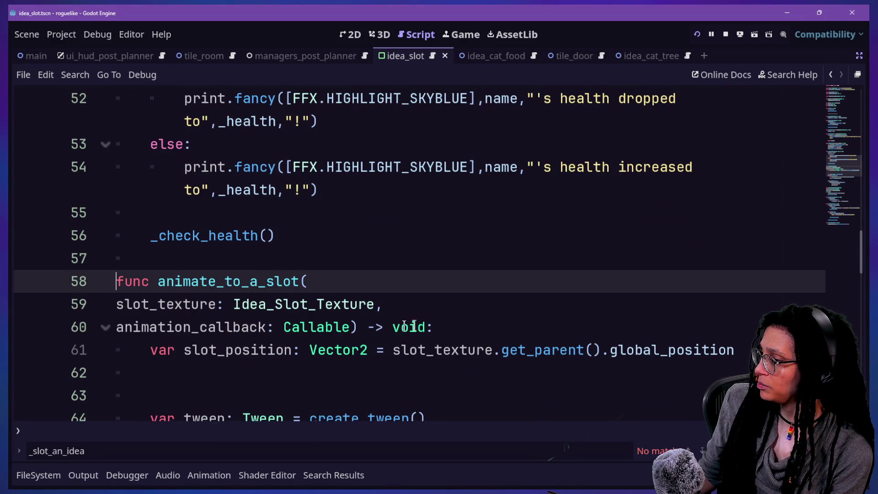
{"action": "mouse_move", "coordinate": [350, 326]}
{"action": "left_mouse_down"}
{"action": "mouse_move", "coordinate": [387, 302]}
{"action": "mouse_move", "coordinate": [366, 308]}
{"action": "mouse_move", "coordinate": [375, 304]}
{"action": "left_mouse_up"}
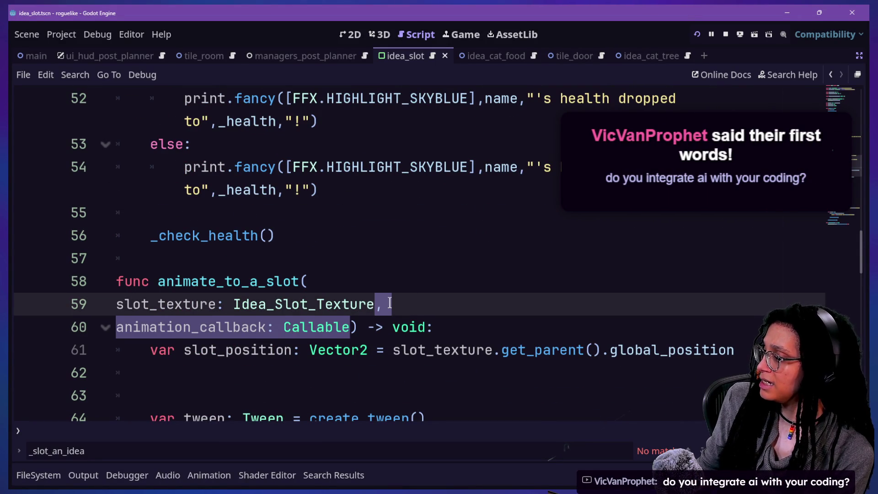
{"action": "key", "text": "BackSpace"}
Remove the extra blank line before the tween and run the game with F5.
{"action": "left_click", "coordinate": [225, 274]}
{"action": "left_click", "coordinate": [382, 327]}
{"action": "key", "text": "Down"}
{"action": "key", "text": "Down"}
{"action": "key", "text": "Down"}
{"action": "key", "text": "Down"}
{"action": "key", "text": "Down"}
{"action": "key", "text": "Down"}
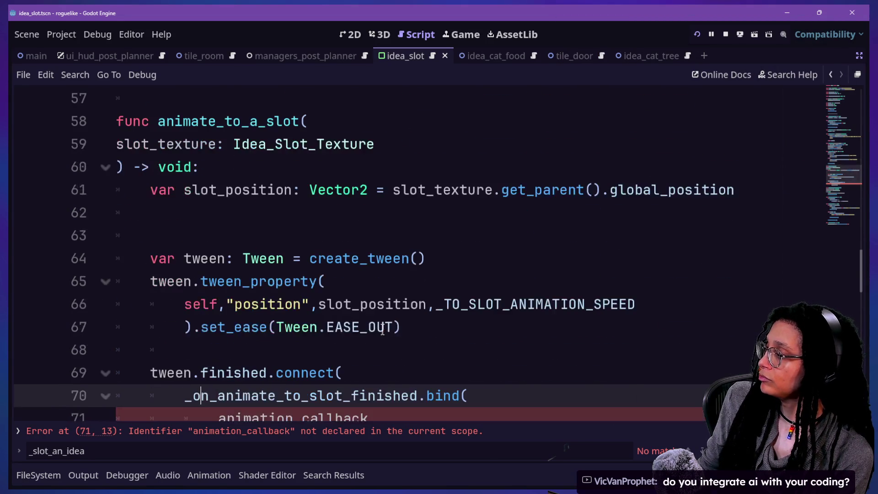
{"action": "left_click", "coordinate": [340, 237]}
{"action": "key", "text": "BackSpace"}
{"action": "key", "text": "BackSpace"}
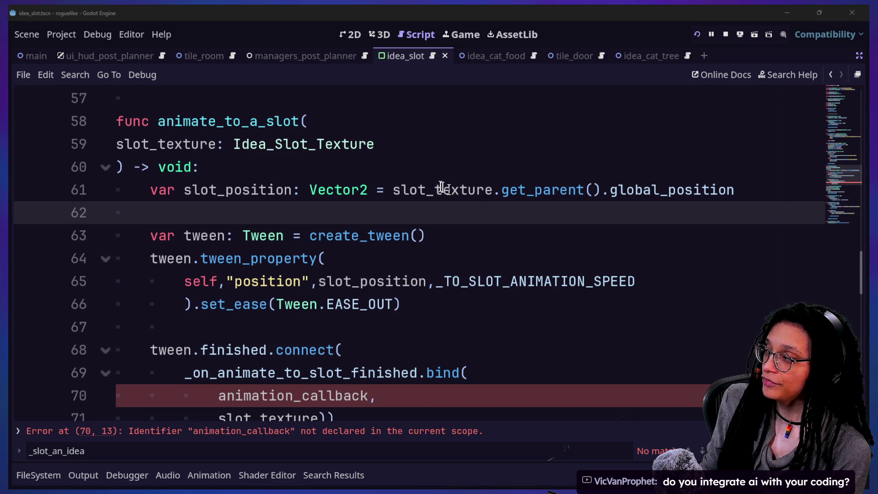
{"action": "left_click", "coordinate": [449, 169]}
{"action": "key", "text": "F5"}
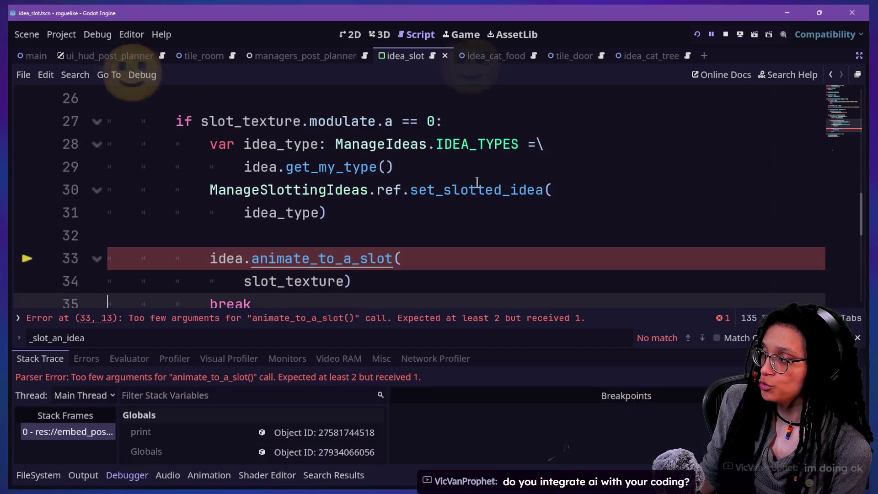
Stop the failed run and return to the loop's animate_to_a_slot(slot_texture) call.
{"action": "left_click", "coordinate": [725, 35]}
{"action": "left_click", "coordinate": [598, 189]}
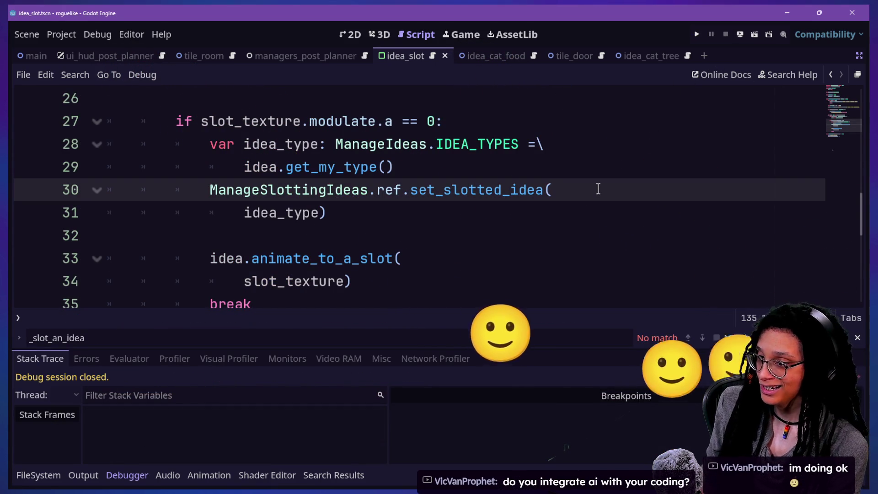
{"action": "left_click", "coordinate": [508, 224]}
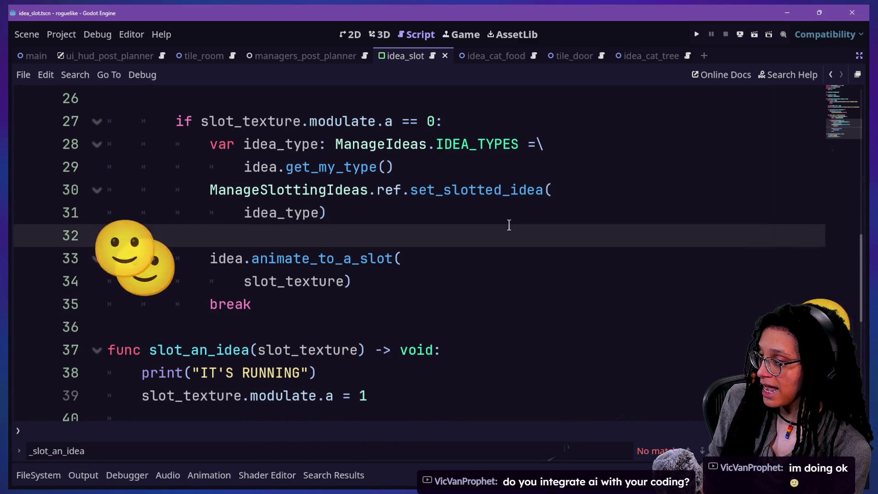
{"action": "key", "text": "Up"}
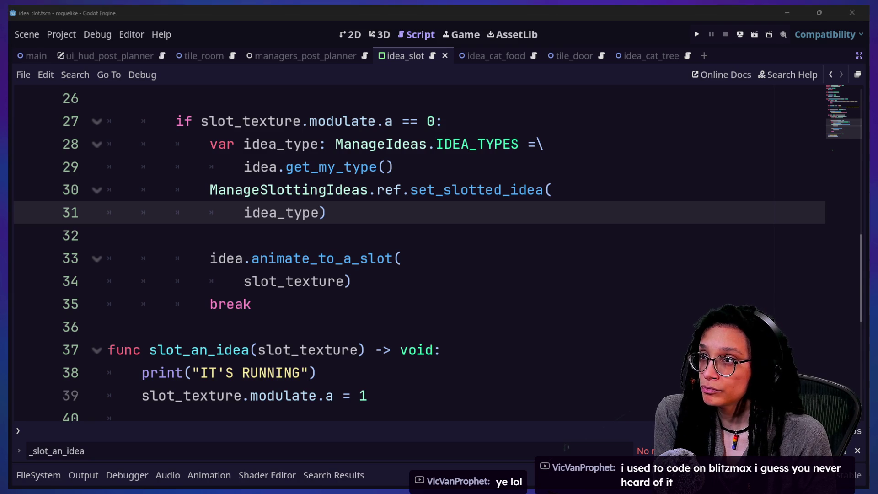
{"action": "left_click", "coordinate": [435, 368]}
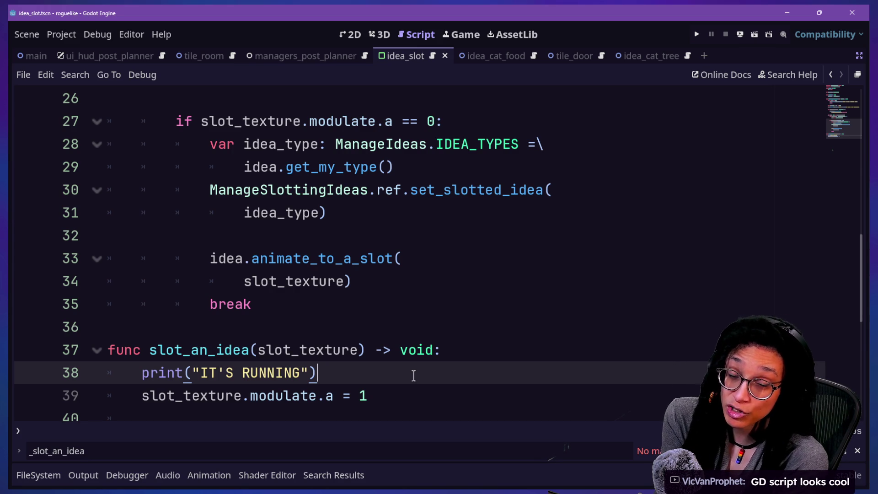
Review the slot_an_idea function and the lines around it in the script.
{"action": "key", "text": "Up"}
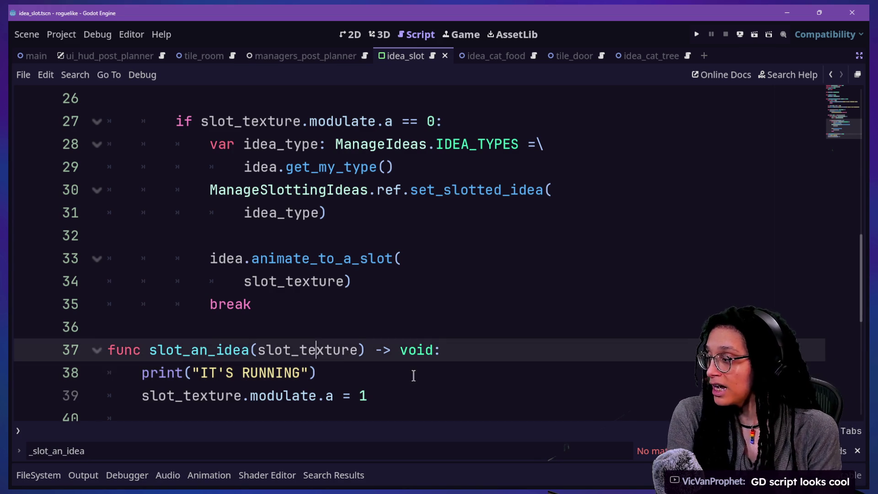
{"action": "key", "text": "Down"}
{"action": "key", "text": "Down"}
{"action": "key", "text": "End"}
{"action": "key", "text": "Return"}
{"action": "key", "text": "Return"}
{"action": "key", "text": "Return"}
{"action": "key", "text": "BackSpace"}
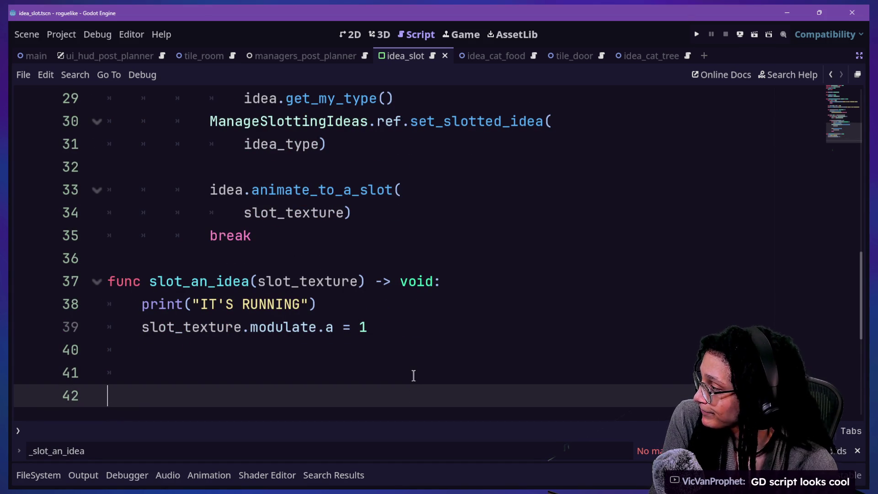
{"action": "left_click", "coordinate": [413, 373]}
{"action": "left_click", "coordinate": [415, 265]}
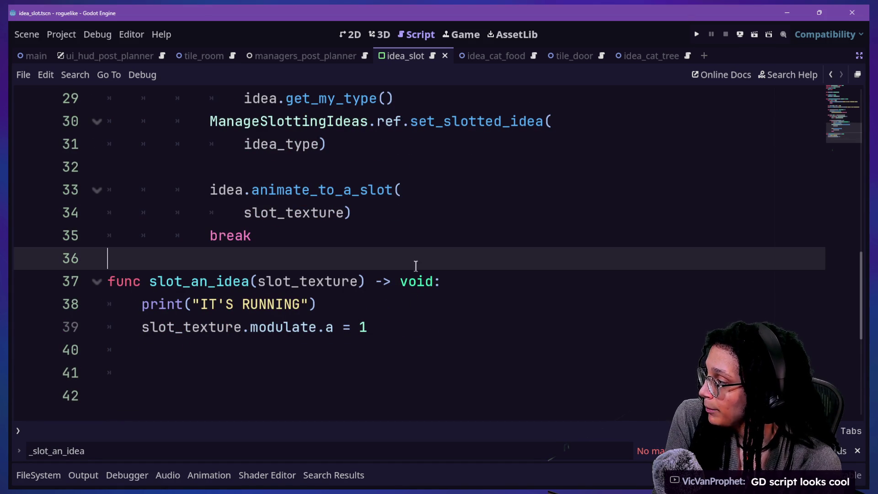
{"action": "key", "text": "Up"}
{"action": "key", "text": "Up"}
{"action": "key", "text": "Up"}
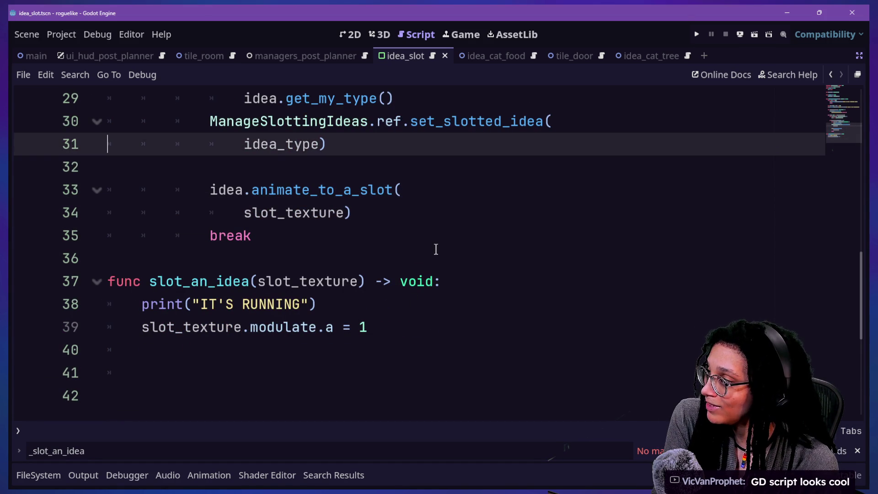
{"action": "key", "text": "Up"}
{"action": "key", "text": "Up"}
{"action": "key", "text": "Up"}
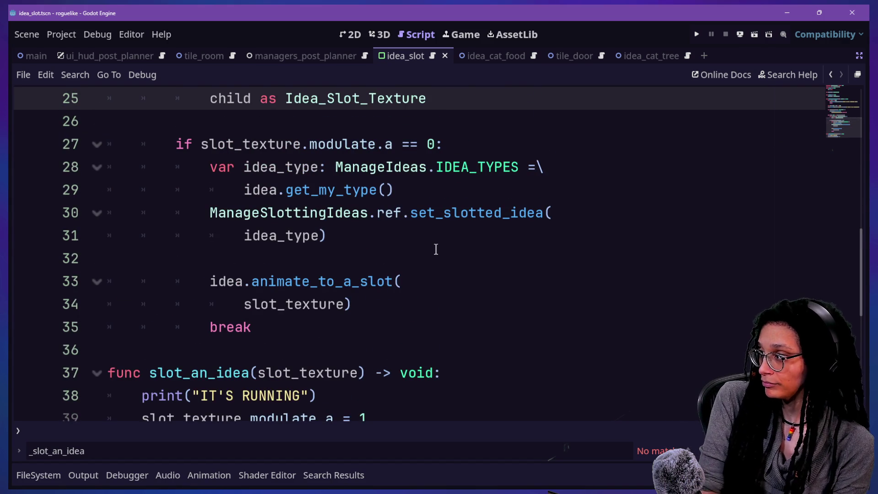
{"action": "left_click", "coordinate": [441, 260]}
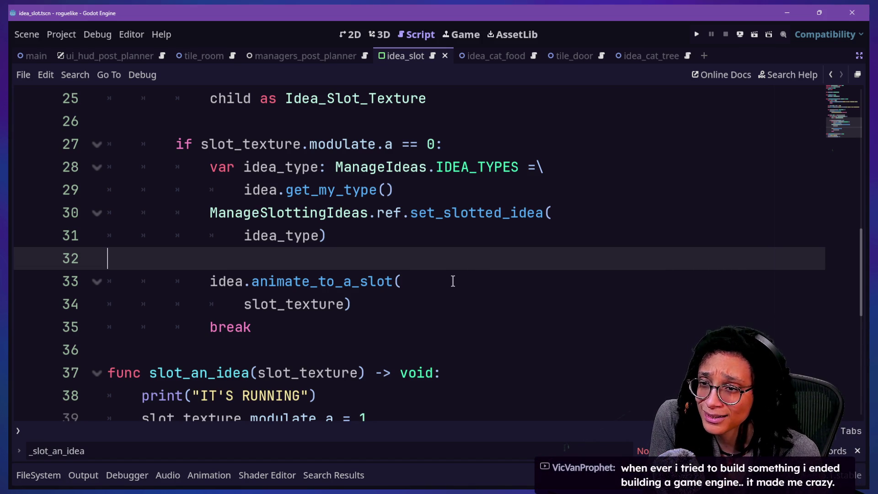
{"action": "key", "text": "Up"}
{"action": "key", "text": "Up"}
{"action": "key", "text": "Up"}
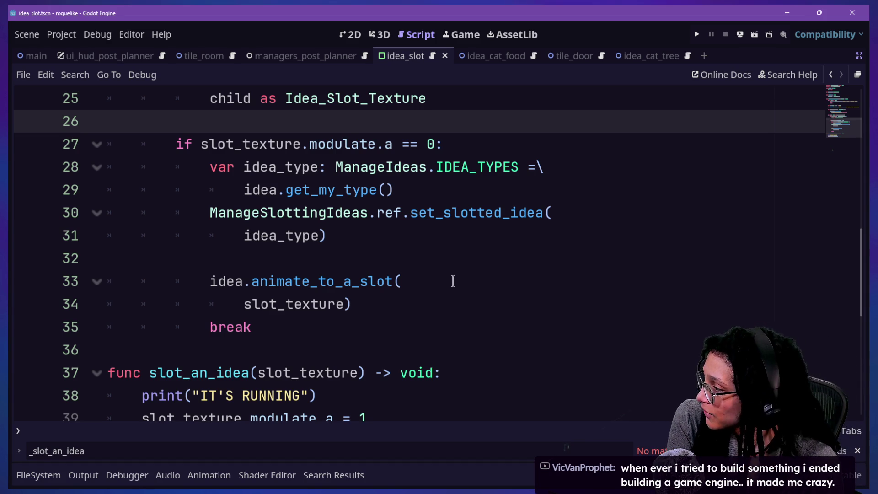
Delete the IT'S RUNNING debug print from slot_an_idea and save the script.
{"action": "left_click", "coordinate": [452, 280]}
{"action": "left_click", "coordinate": [454, 304]}
{"action": "left_click", "coordinate": [458, 325]}
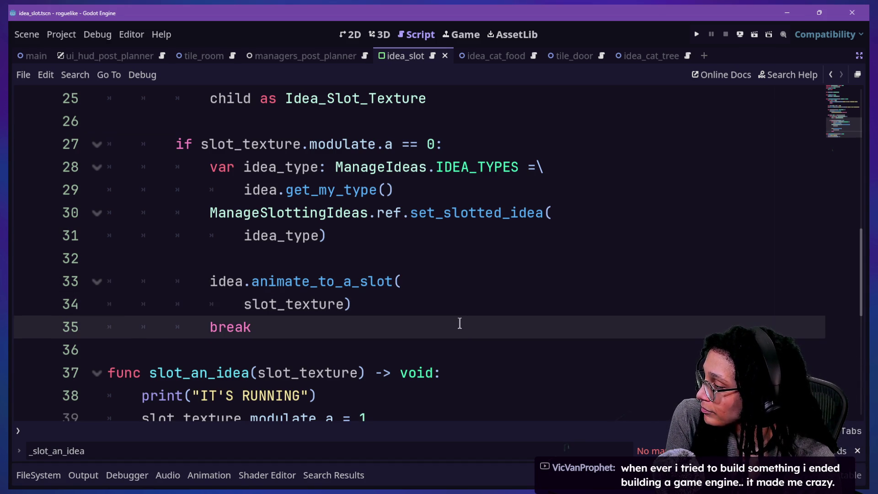
{"action": "key", "text": "Down"}
{"action": "key", "text": "Down"}
{"action": "key", "text": "Down"}
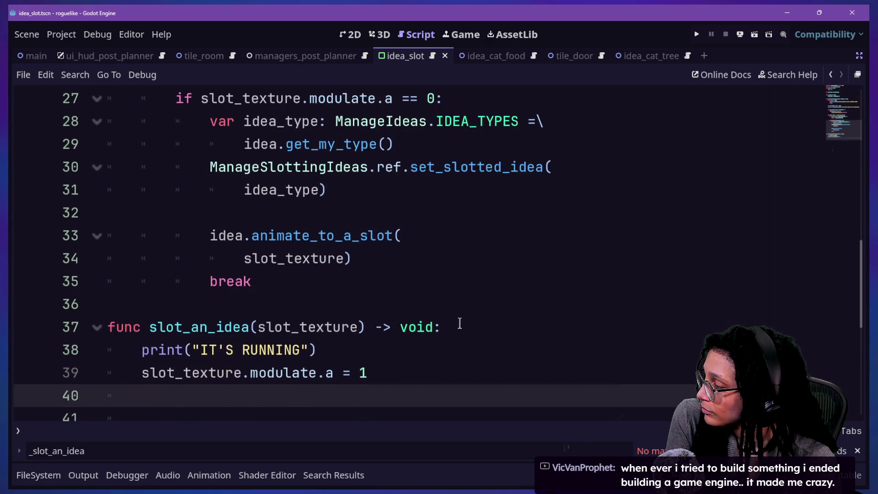
{"action": "key", "text": "Up"}
{"action": "key", "text": "Up"}
{"action": "key", "text": "Up"}
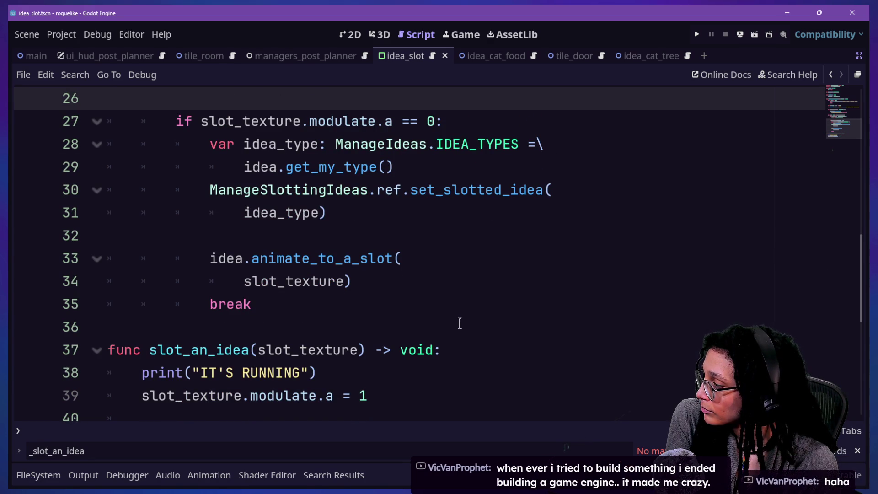
{"action": "key", "text": "Up"}
{"action": "left_click", "coordinate": [432, 391]}
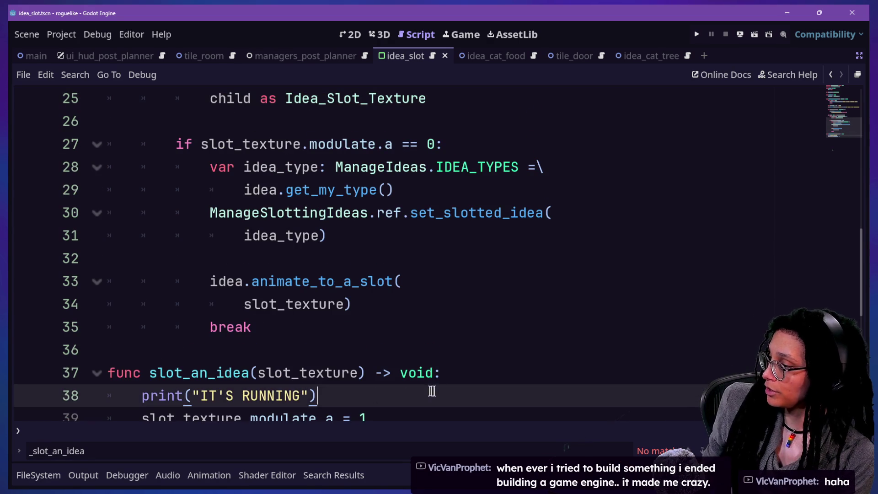
{"action": "left_click_drag", "start_coordinate": [431, 391], "coordinate": [446, 373]}
{"action": "key", "text": "BackSpace"}
{"action": "key", "text": "ctrl+s"}
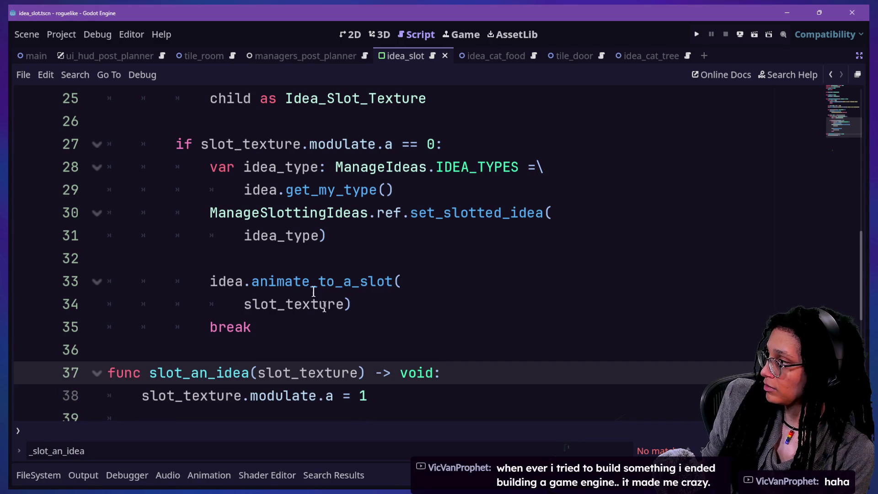
Search all project files for animate_to_a_slot.
{"action": "left_click", "coordinate": [285, 286]}
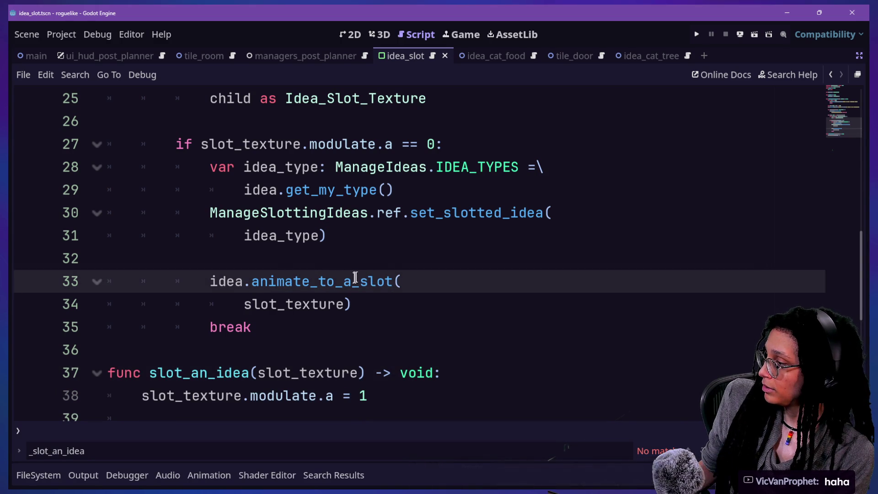
{"action": "left_click", "coordinate": [417, 226]}
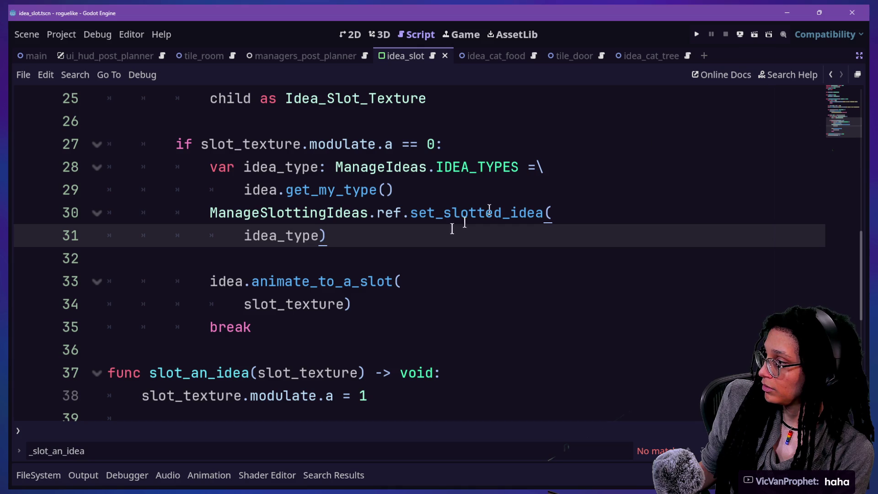
{"action": "key", "text": "ctrl+shift+f"}
{"action": "type", "text": "animate_to_a_slot"}
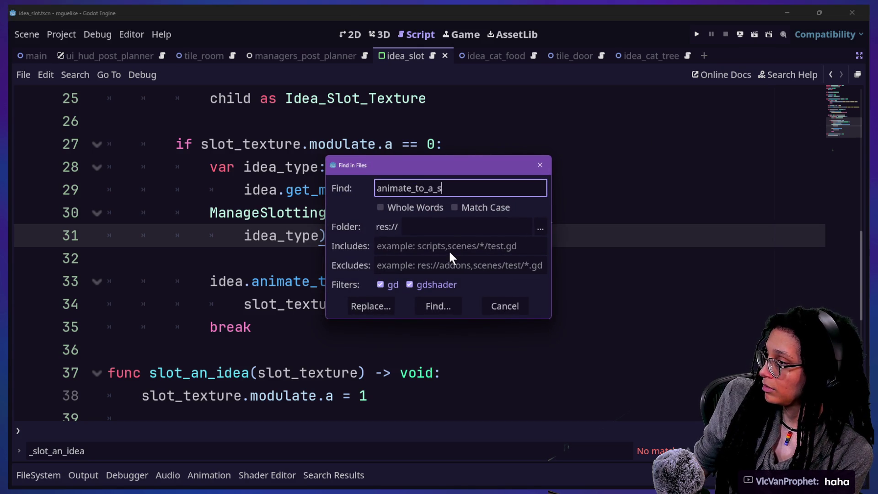
{"action": "key", "text": "Return"}
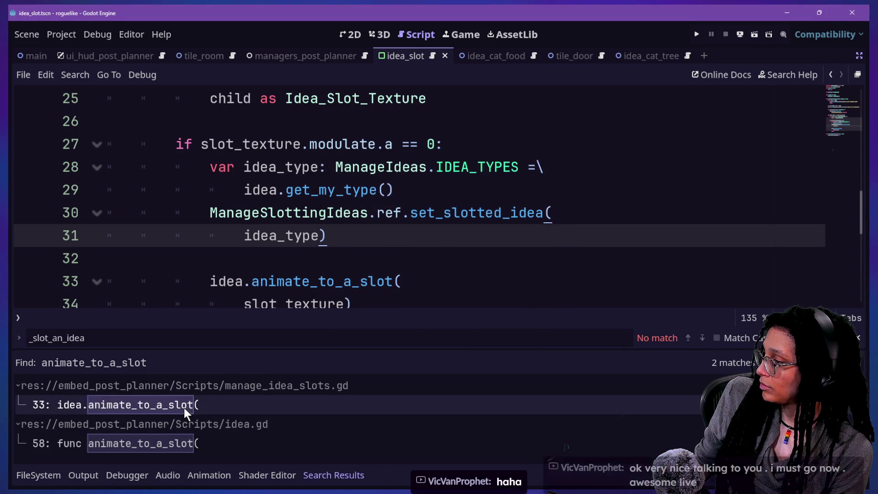
Open animate_to_a_slot in idea.gd and delete the bind(animation_callback, slot_texture) arguments.
{"action": "left_click", "coordinate": [189, 442]}
{"action": "key", "text": "alt+o"}
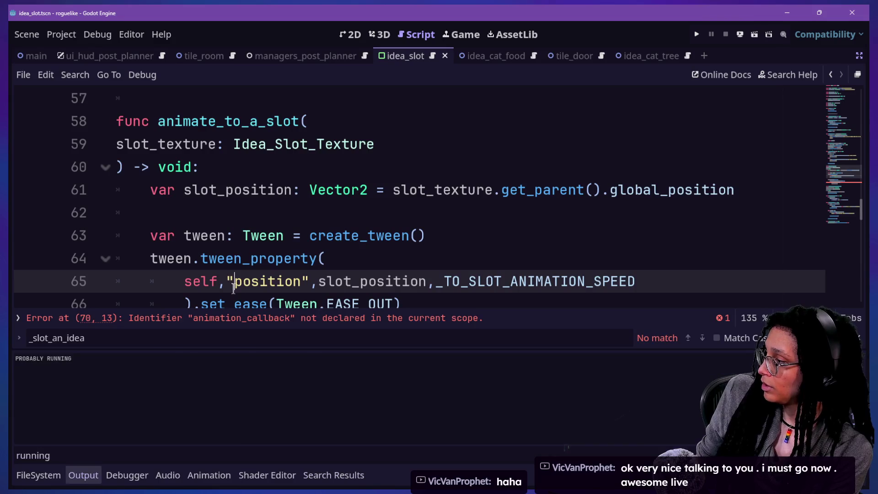
{"action": "key", "text": "alt+o"}
{"action": "scroll", "coordinate": [325, 377], "scroll_direction": "down", "scroll_amount": 2}
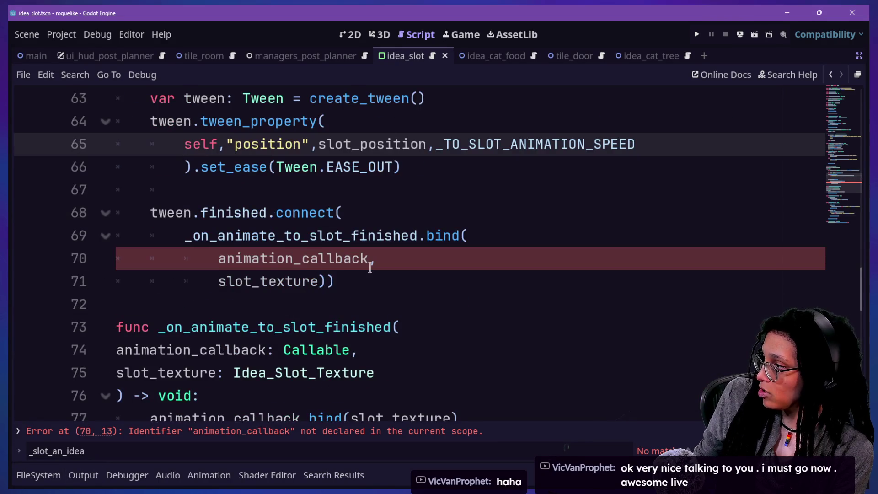
{"action": "mouse_move", "coordinate": [219, 259]}
{"action": "left_mouse_down"}
{"action": "mouse_move", "coordinate": [377, 239]}
{"action": "mouse_move", "coordinate": [376, 256]}
{"action": "left_mouse_up"}
{"action": "key", "text": "BackSpace"}
{"action": "key", "text": "BackSpace"}
{"action": "key", "text": "BackSpace"}
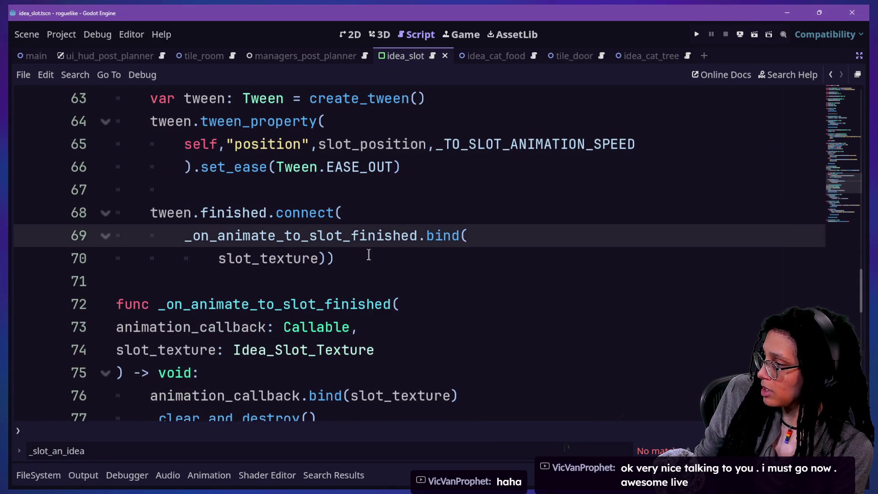
{"action": "scroll", "coordinate": [375, 254], "scroll_direction": "down", "scroll_amount": 2}
{"action": "scroll", "coordinate": [180, 297], "scroll_direction": "up", "scroll_amount": 1}
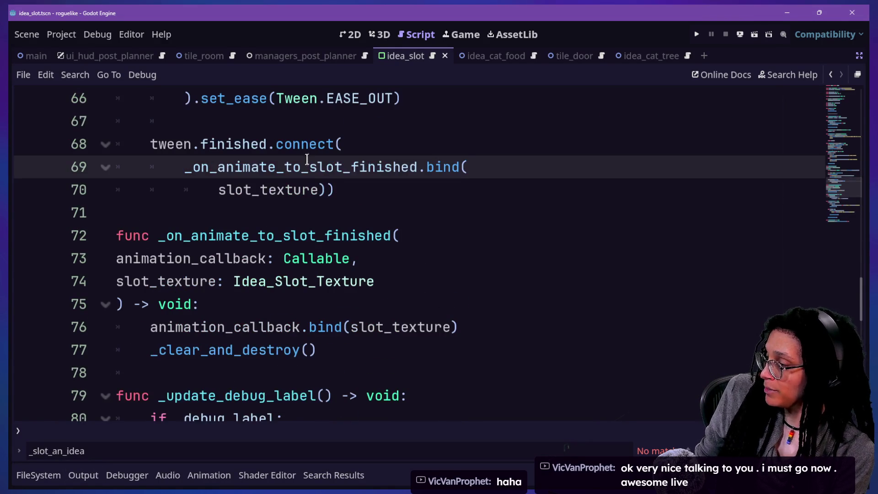
{"action": "left_click_drag", "start_coordinate": [238, 176], "coordinate": [345, 179]}
{"action": "left_click", "coordinate": [365, 191]}
{"action": "left_click_drag", "start_coordinate": [173, 206], "coordinate": [159, 190]}
{"action": "key", "text": "BackSpace"}
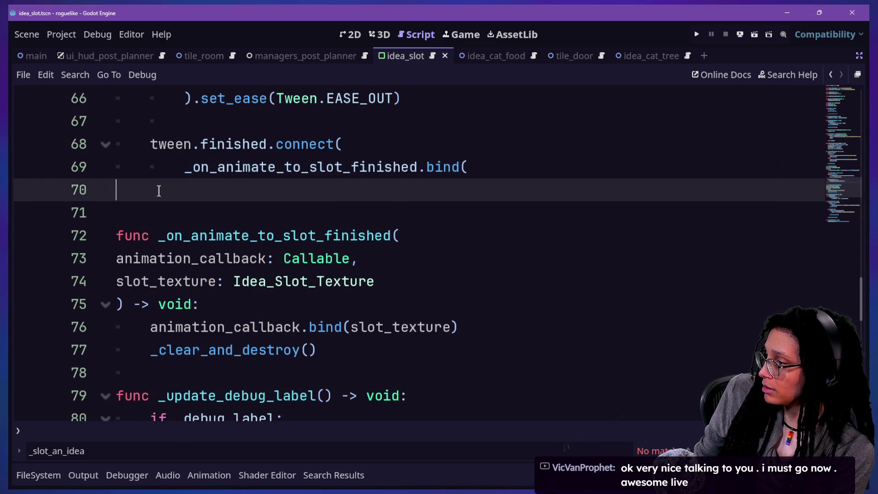
{"action": "key", "text": "BackSpace"}
{"action": "key", "text": "BackSpace"}
{"action": "key", "text": "BackSpace"}
Make line 69 connect tween.finished to _on_animate_to_slot_finished().
{"action": "key", "text": "BackSpace"}
{"action": "key", "text": "BackSpace"}
{"action": "key", "text": "BackSpace"}
{"action": "key", "text": "BackSpace"}
{"action": "key", "text": "BackSpace"}
{"action": "key", "text": "BackSpace"}
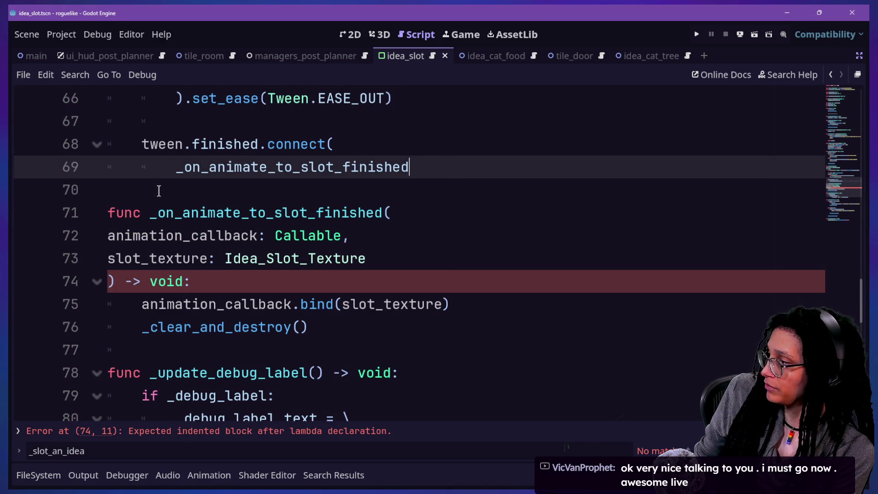
{"action": "type", "text": "("}
{"action": "key", "text": "Delete"}
{"action": "key", "text": "BackSpace"}
{"action": "key", "text": "BackSpace"}
{"action": "key", "text": "BackSpace"}
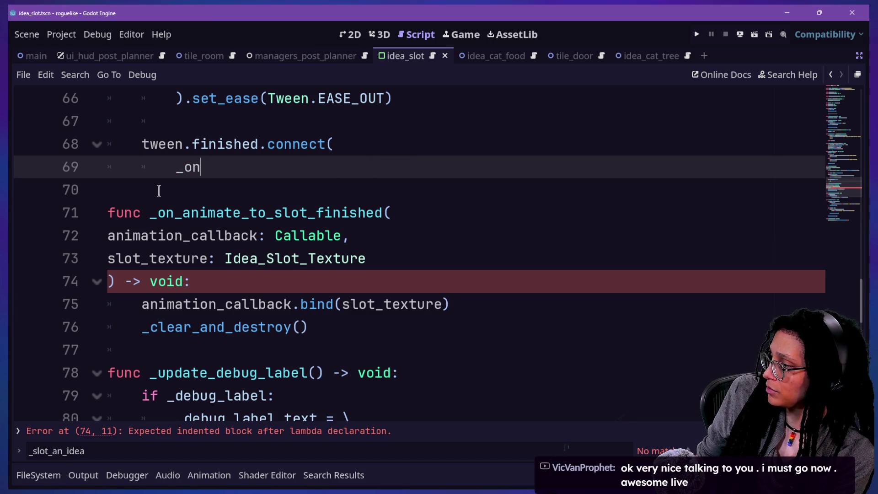
{"action": "key", "text": "Return"}
{"action": "type", "text": "("}
{"action": "key", "text": "BackSpace"}
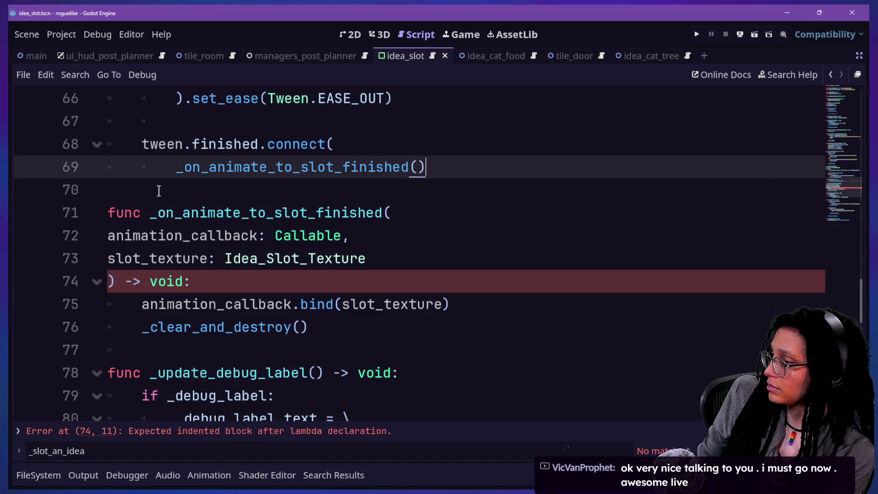
{"action": "type", "text": ")"}
{"action": "left_click", "coordinate": [208, 236]}
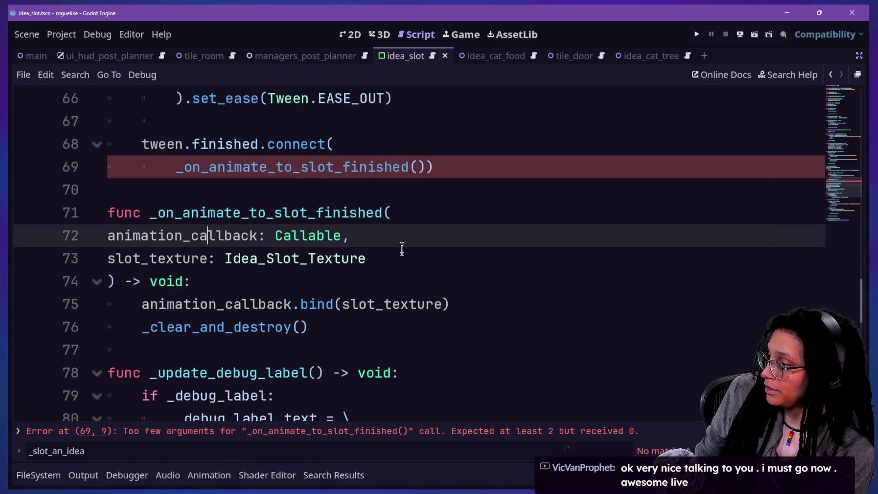
{"action": "mouse_move", "coordinate": [110, 282]}
{"action": "left_mouse_down"}
{"action": "mouse_move", "coordinate": [485, 196]}
{"action": "mouse_move", "coordinate": [478, 204]}
{"action": "left_mouse_up"}
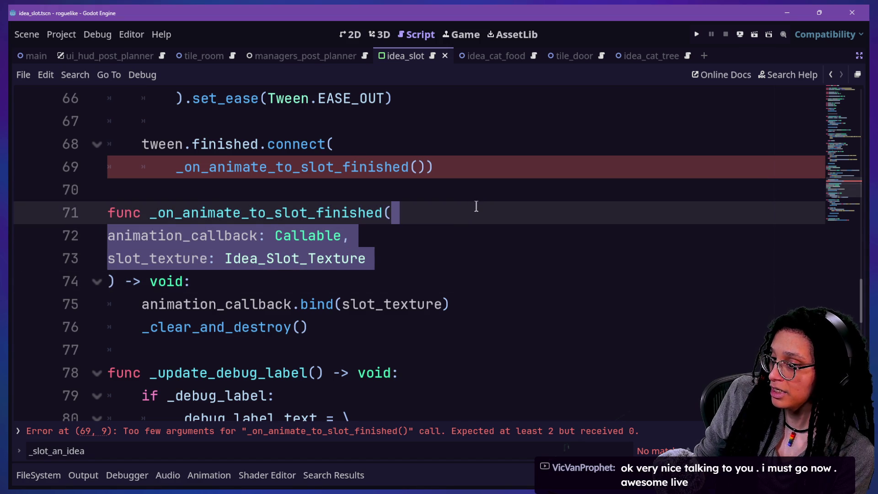
Remove the handler's animation_callback and slot_texture parameters and its animation_callback.bind statement.
{"action": "key", "text": "BackSpace"}
{"action": "key", "text": "Down"}
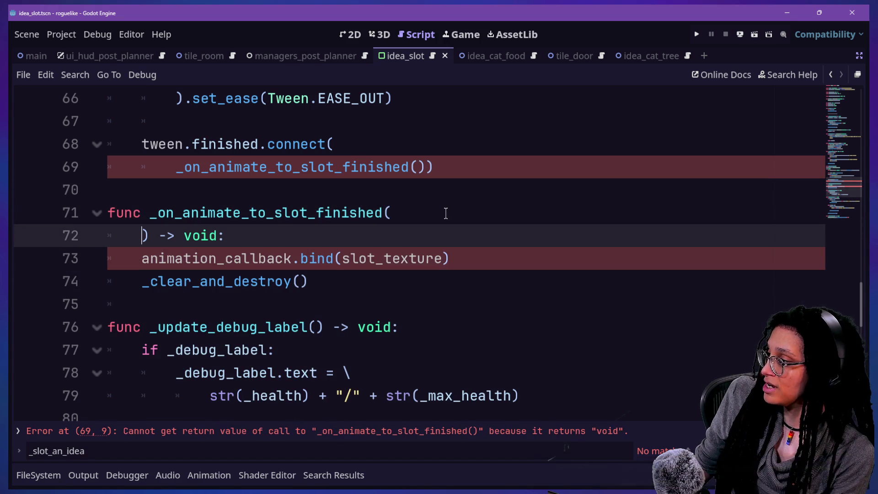
{"action": "key", "text": "BackSpace"}
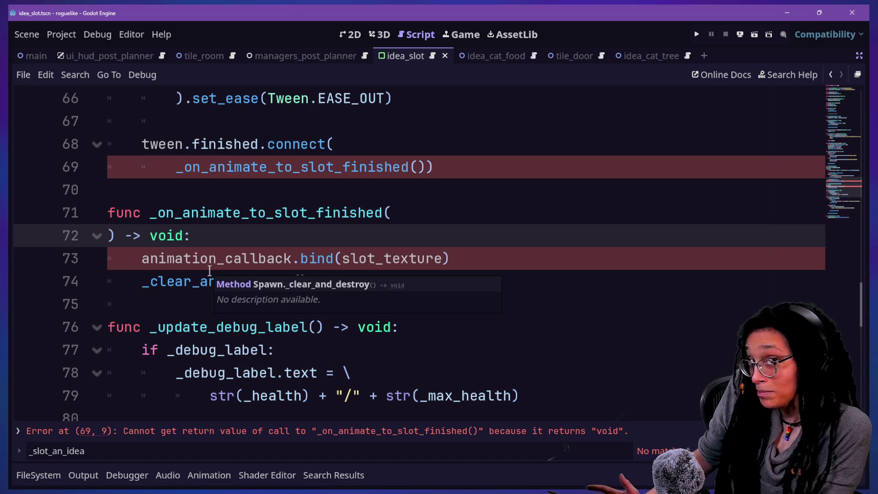
{"action": "left_click", "coordinate": [200, 258]}
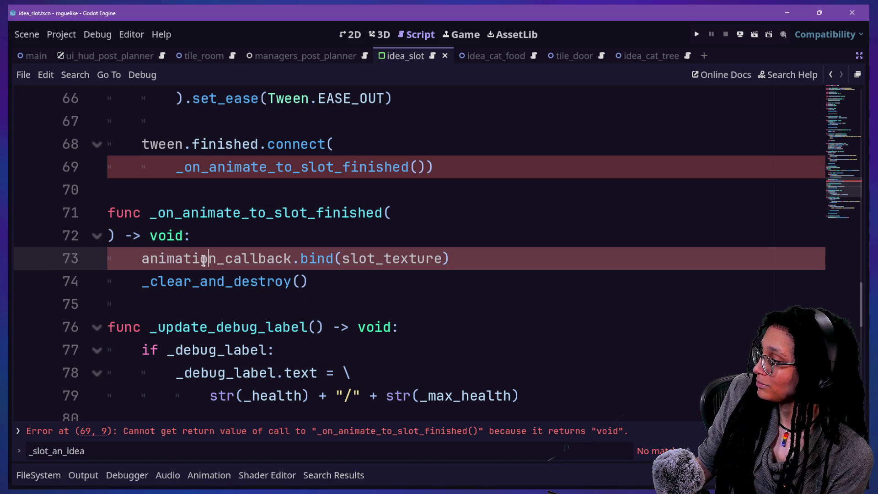
{"action": "mouse_move", "coordinate": [451, 259]}
{"action": "left_mouse_down"}
{"action": "mouse_move", "coordinate": [320, 274]}
{"action": "mouse_move", "coordinate": [274, 235]}
{"action": "left_mouse_up"}
{"action": "key", "text": "Return"}
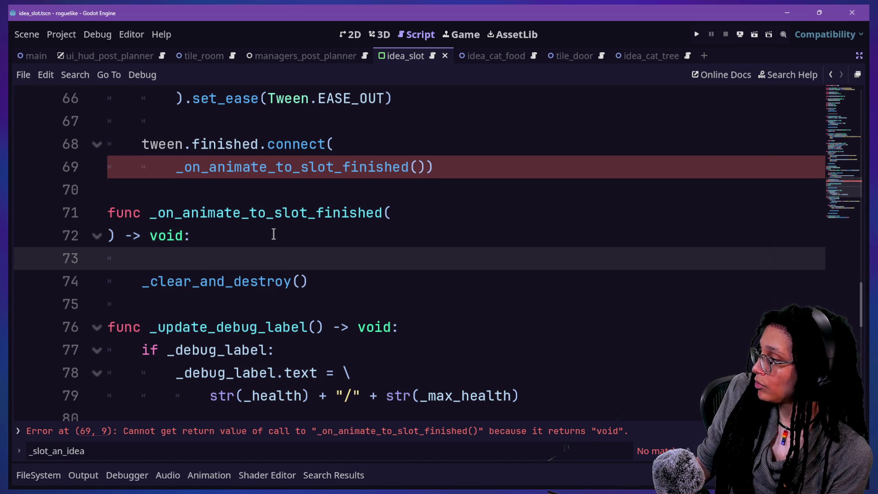
Begin typing a ManageIdeaSlots.ref. call in the handler body.
{"action": "type", "text": "slo"}
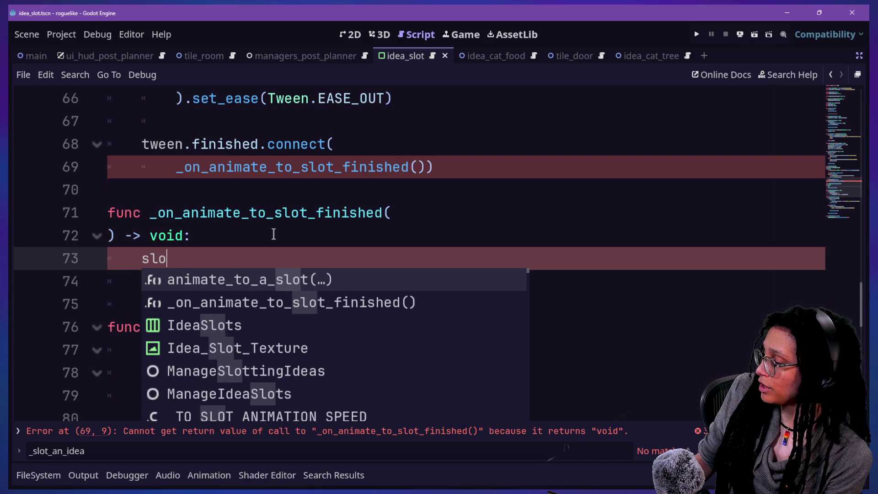
{"action": "key", "text": "BackSpace"}
{"action": "key", "text": "BackSpace"}
{"action": "key", "text": "BackSpace"}
{"action": "type", "text": "Manage"}
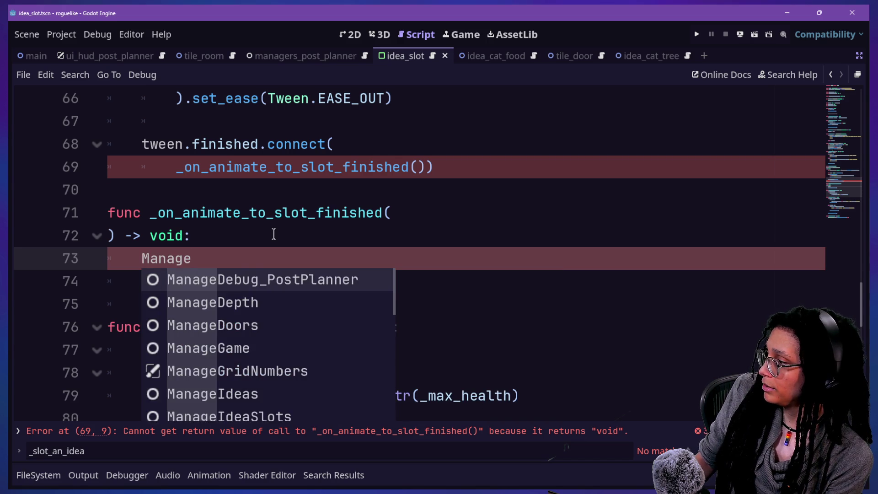
{"action": "type", "text": "Idea"}
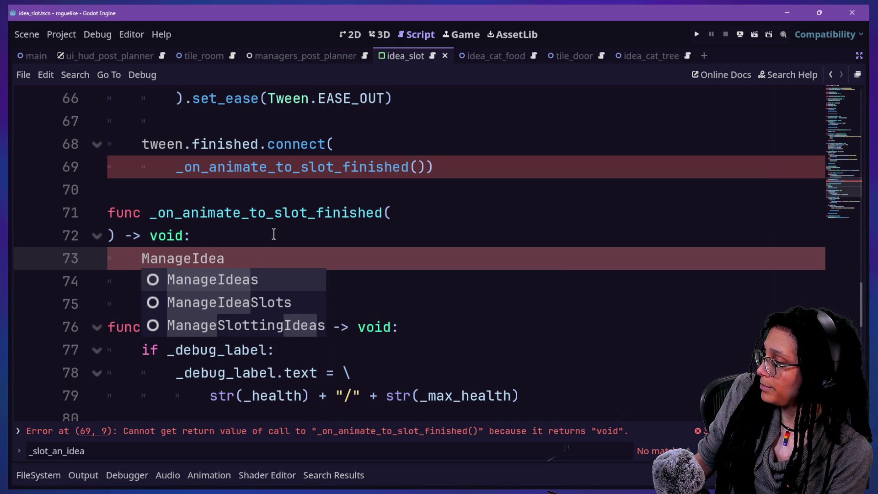
{"action": "type", "text": "Slots.ref."}
{"action": "key", "text": "Escape"}
{"action": "type", "text": "s"}
{"action": "key", "text": "BackSpace"}
{"action": "type", "text": "a"}
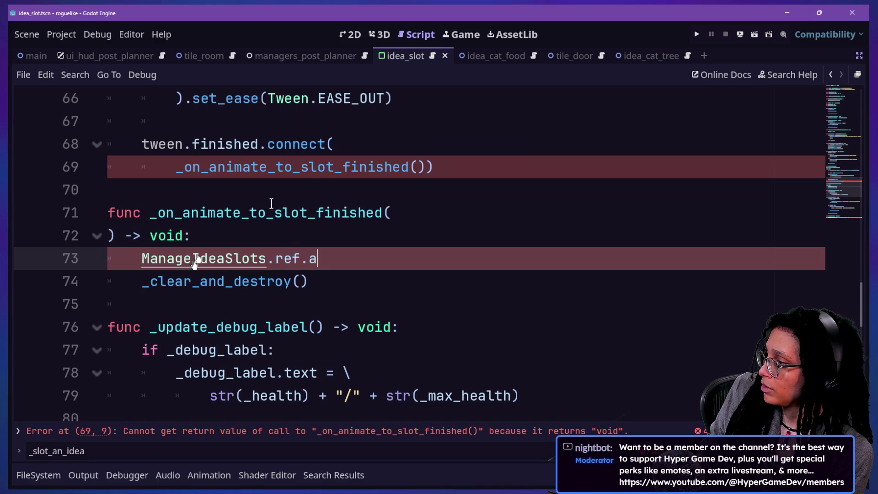
Check the ManageIdeaSlots script, then remove the unfinished ManageIdeaSlots line and save.
{"action": "left_click", "coordinate": [831, 74]}
{"action": "scroll", "coordinate": [557, 224], "scroll_direction": "up", "scroll_amount": 8}
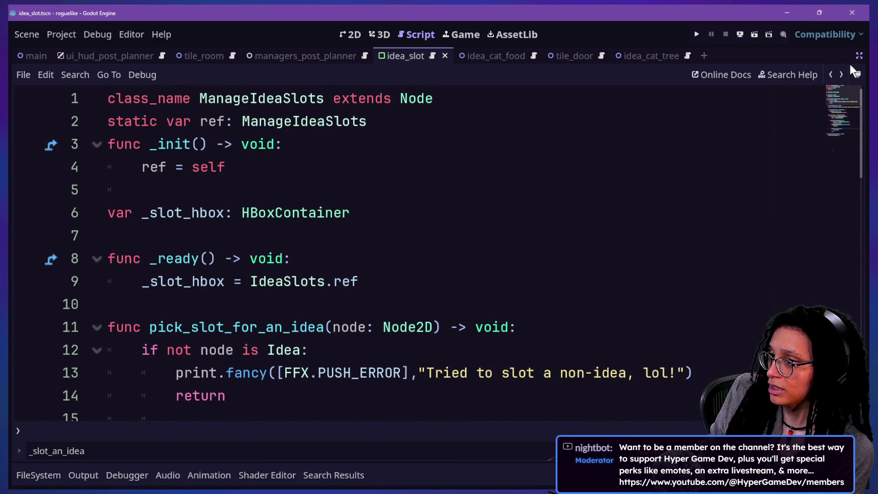
{"action": "left_click", "coordinate": [840, 74]}
{"action": "key", "text": "BackSpace"}
{"action": "type", "text": "sl"}
{"action": "key", "text": "BackSpace"}
{"action": "key", "text": "BackSpace"}
{"action": "left_click", "coordinate": [445, 168]}
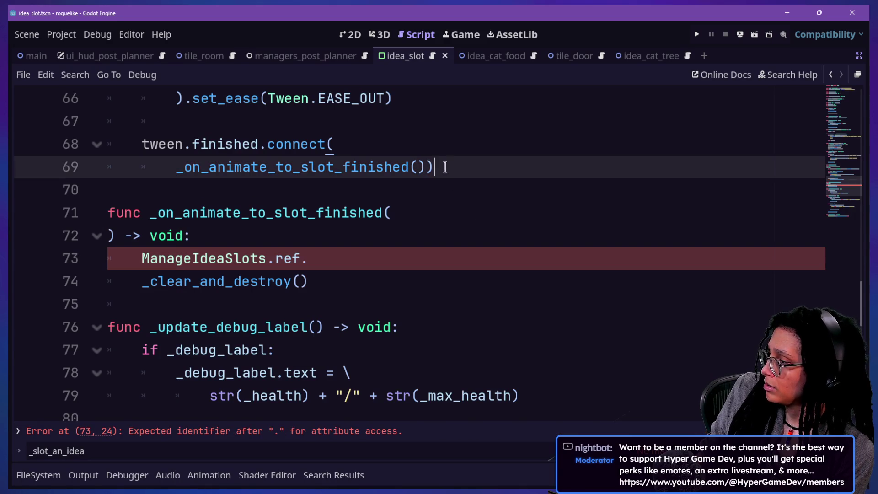
{"action": "left_click", "coordinate": [356, 255]}
{"action": "type", "text": "s"}
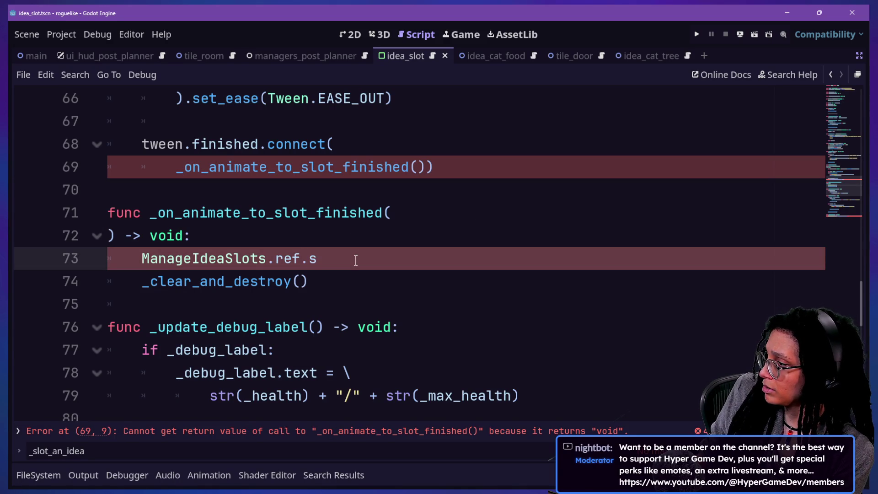
{"action": "key", "text": "BackSpace"}
{"action": "left_click_drag", "start_coordinate": [355, 257], "coordinate": [355, 236]}
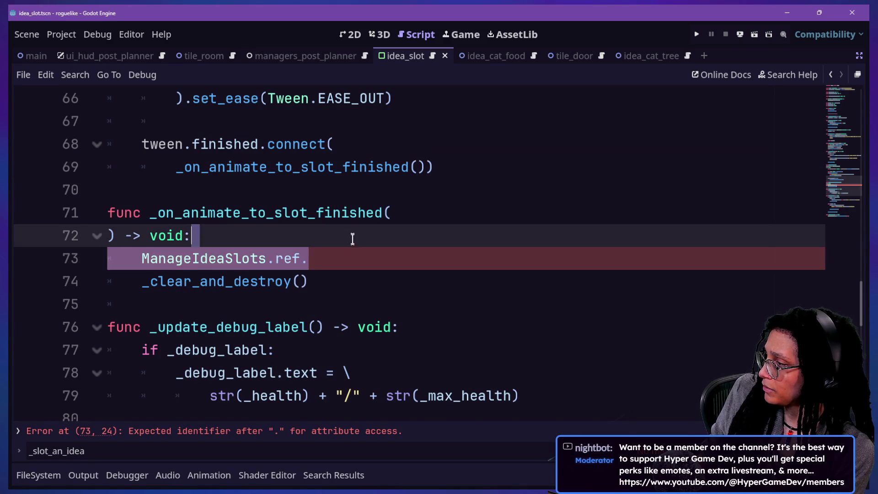
{"action": "key", "text": "BackSpace"}
{"action": "key", "text": "ctrl+s"}
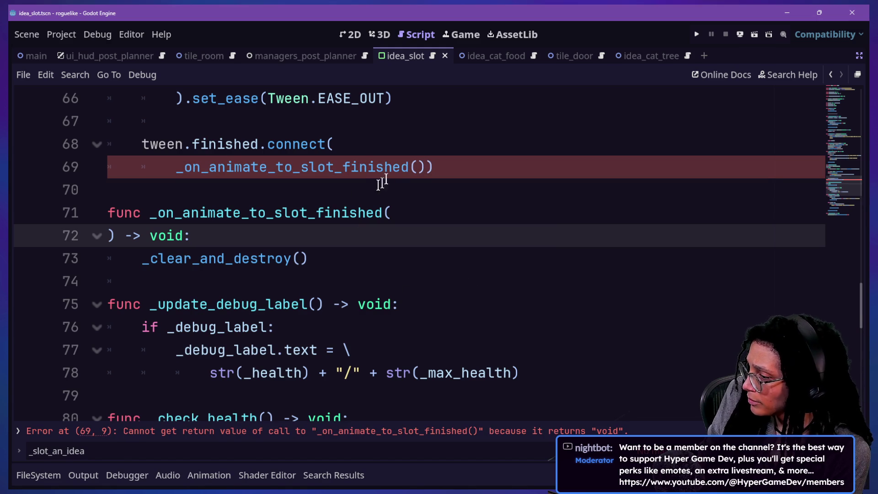
Pass the handler uncalled on line 69 and start ManageIdeaSlots.ref.slot_an_idea( in its body.
{"action": "left_click", "coordinate": [424, 167]}
{"action": "key", "text": "BackSpace"}
{"action": "key", "text": "BackSpace"}
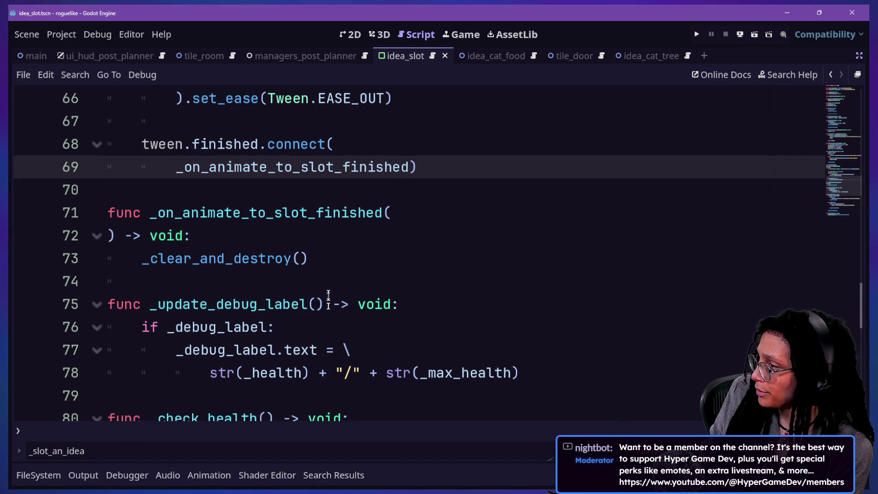
{"action": "left_click", "coordinate": [338, 235]}
{"action": "key", "text": "Return"}
{"action": "type", "text": "ManageIdeaSlots.ref."}
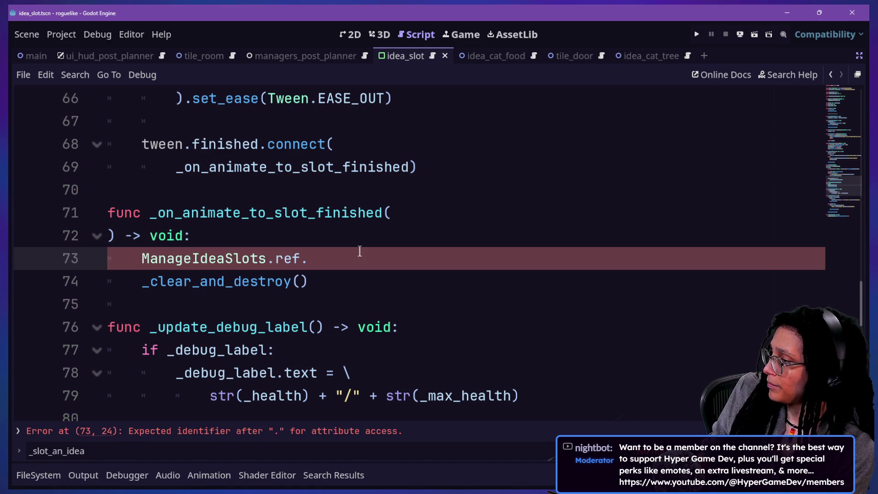
{"action": "key", "text": "BackSpace"}
{"action": "type", "text": ".slot"}
{"action": "key", "text": "Return"}
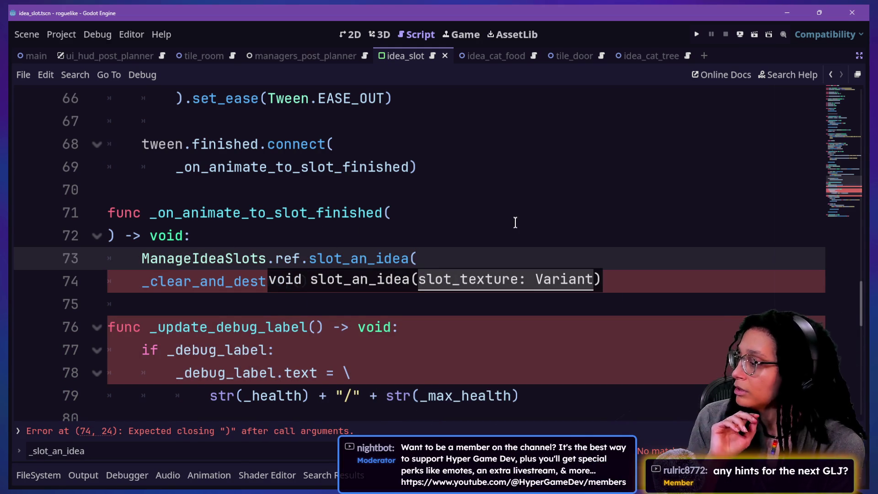
{"action": "left_click", "coordinate": [489, 233]}
{"action": "left_click", "coordinate": [490, 256]}
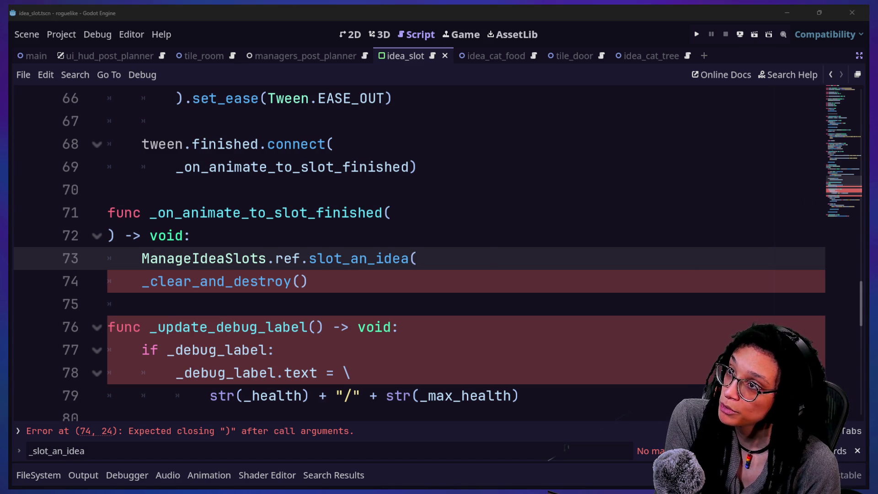
{"action": "left_click", "coordinate": [437, 303]}
{"action": "left_click", "coordinate": [462, 280]}
{"action": "left_click", "coordinate": [466, 261]}
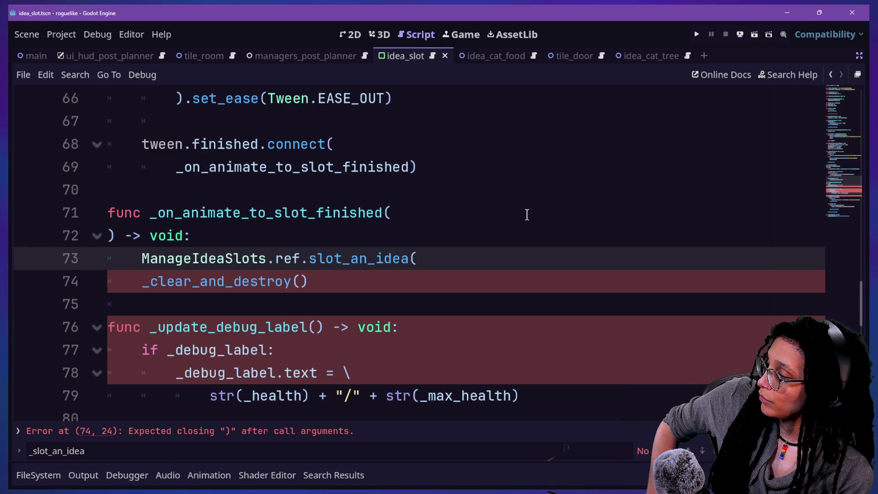
{"action": "type", "text": ")"}
{"action": "key", "text": "BackSpace"}
{"action": "type", "text": ")"}
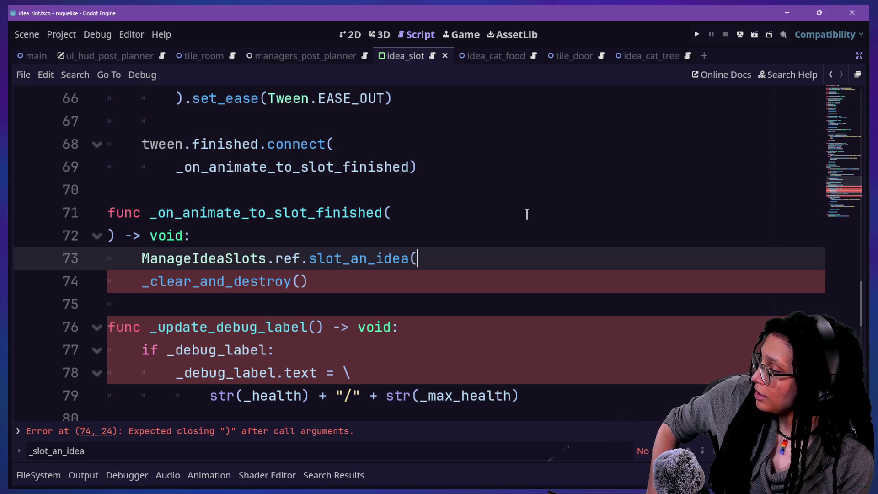
{"action": "mouse_move", "coordinate": [374, 266]}
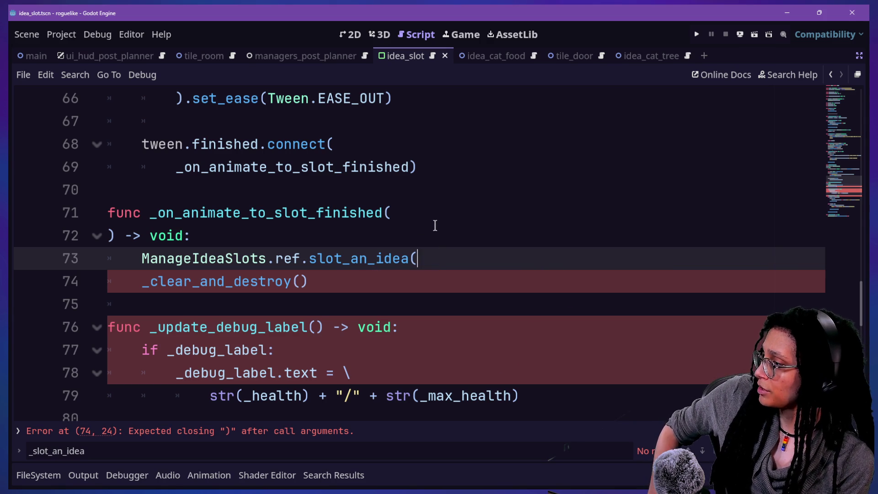
Undo the slot_an_idea edits, restoring the handler's animation_callback and slot_texture parameters.
{"action": "left_click", "coordinate": [412, 172]}
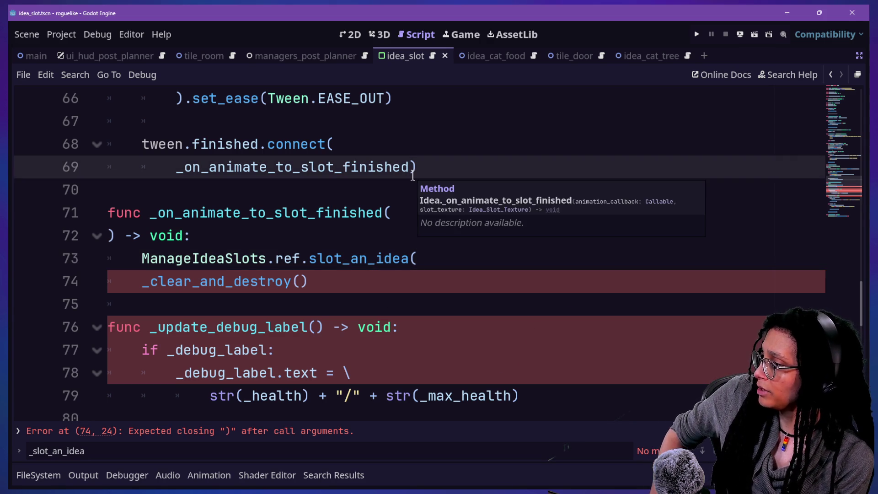
{"action": "key", "text": "ctrl+z"}
{"action": "key", "text": "ctrl+z"}
{"action": "key", "text": "ctrl+z"}
{"action": "key", "text": "ctrl+z"}
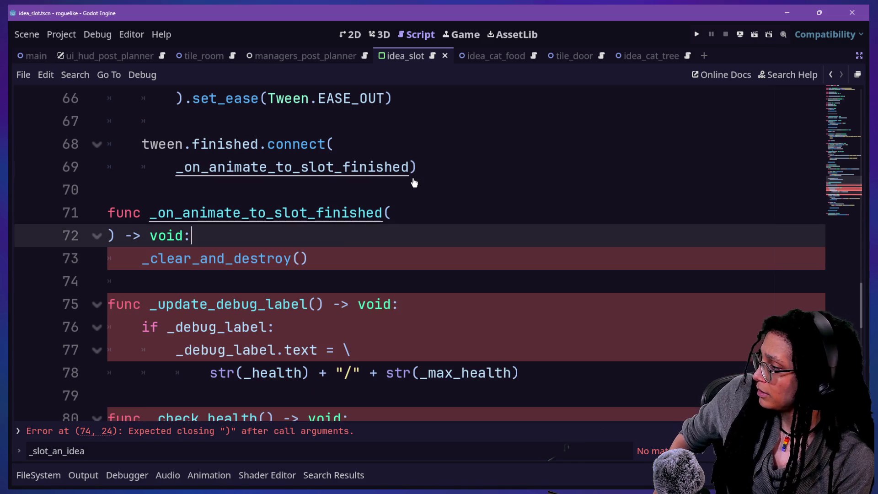
{"action": "key", "text": "ctrl+z"}
{"action": "key", "text": "ctrl+z"}
{"action": "key", "text": "ctrl+shift+z"}
{"action": "key", "text": "ctrl+z"}
{"action": "key", "text": "ctrl+z"}
{"action": "key", "text": "ctrl+shift+z"}
{"action": "key", "text": "ctrl+shift+z"}
{"action": "key", "text": "ctrl+shift+z"}
{"action": "key", "text": "ctrl+shift+z"}
{"action": "key", "text": "ctrl+z"}
{"action": "key", "text": "ctrl+shift+z"}
{"action": "key", "text": "ctrl+shift+z"}
{"action": "key", "text": "ctrl+z"}
{"action": "key", "text": "ctrl+shift+z"}
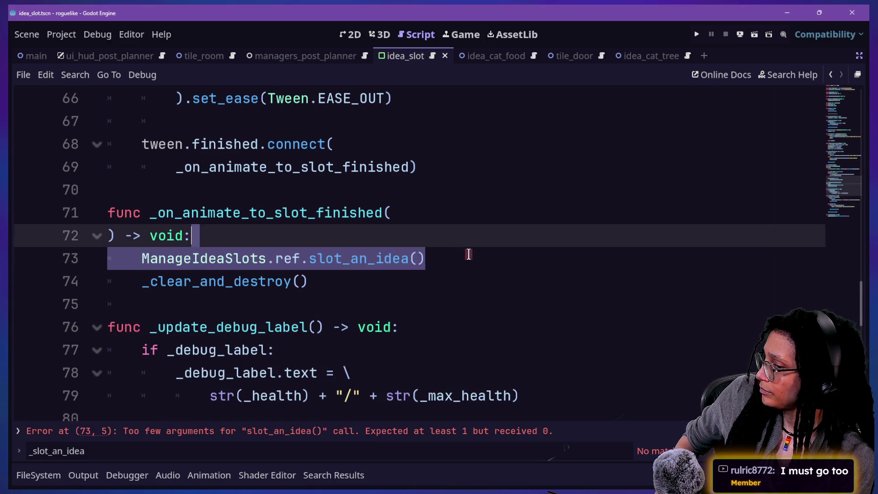
{"action": "key", "text": "ctrl+z"}
{"action": "key", "text": "ctrl+z"}
{"action": "key", "text": "ctrl+z"}
{"action": "key", "text": "ctrl+z"}
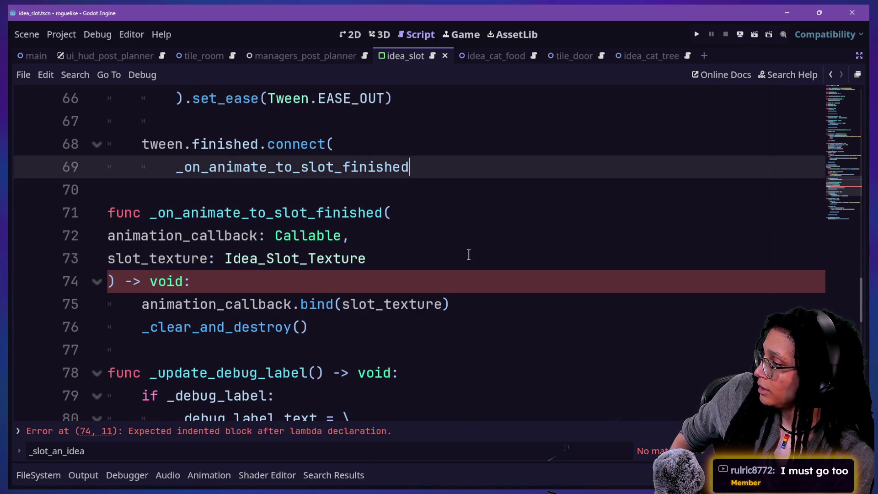
Rewrite line 69's call as an open _on_animate_to_slot_finished(.
{"action": "key", "text": "BackSpace"}
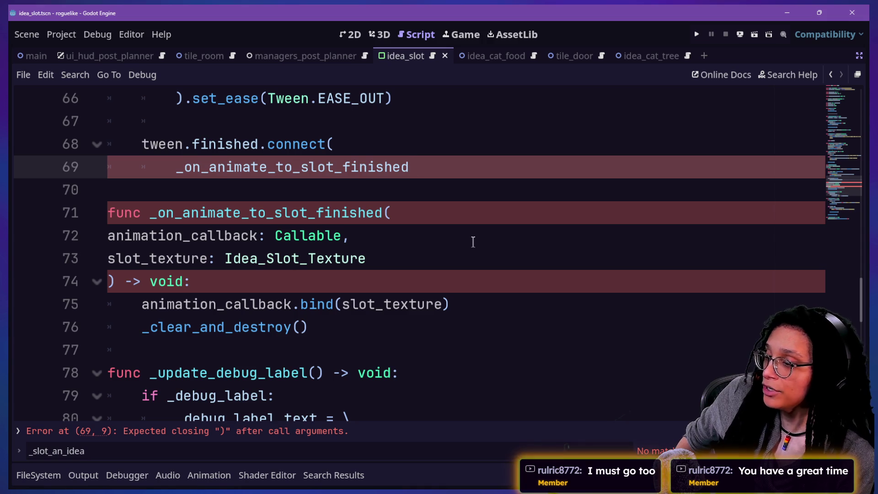
{"action": "type", "text": "("}
{"action": "key", "text": "BackSpace"}
{"action": "type", "text": "("}
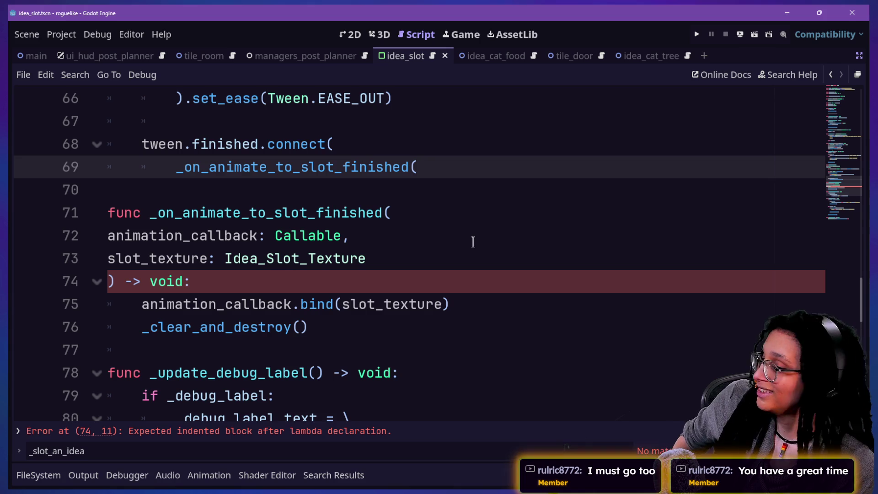
Bind slot_texture on line 69 and paste the slot_an_idea call over animation_callback.bind.
{"action": "key", "text": "BackSpace"}
{"action": "type", "text": "0"}
{"action": "key", "text": "ctrl+z"}
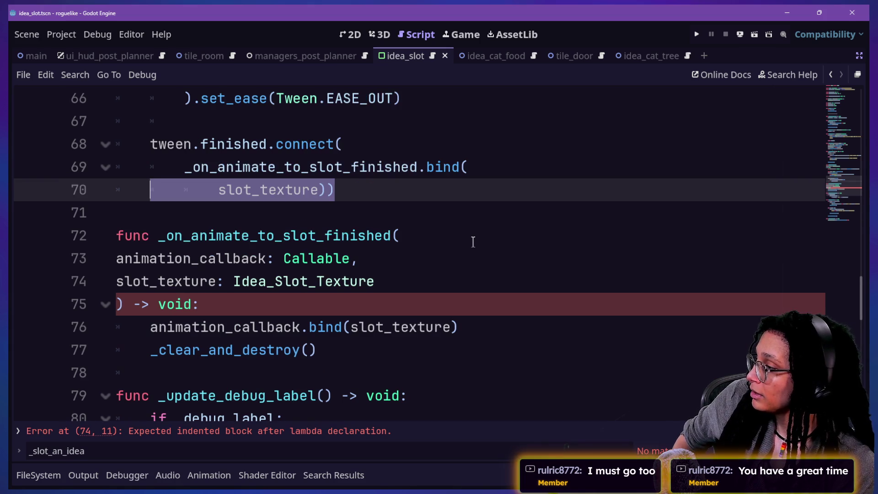
{"action": "left_click", "coordinate": [275, 219]}
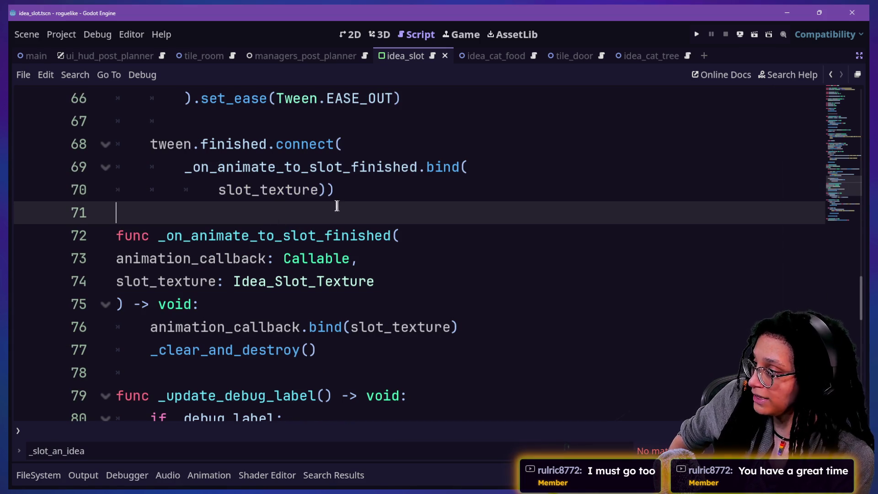
{"action": "left_click_drag", "start_coordinate": [401, 322], "coordinate": [459, 299]}
{"action": "left_click", "coordinate": [460, 327]}
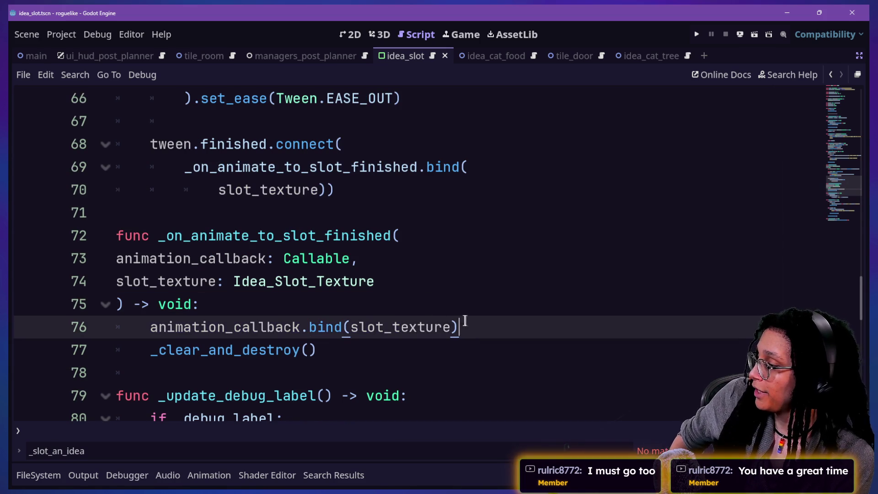
{"action": "mouse_move", "coordinate": [149, 327]}
{"action": "left_mouse_down"}
{"action": "mouse_move", "coordinate": [307, 306]}
{"action": "mouse_move", "coordinate": [344, 323]}
{"action": "left_mouse_up"}
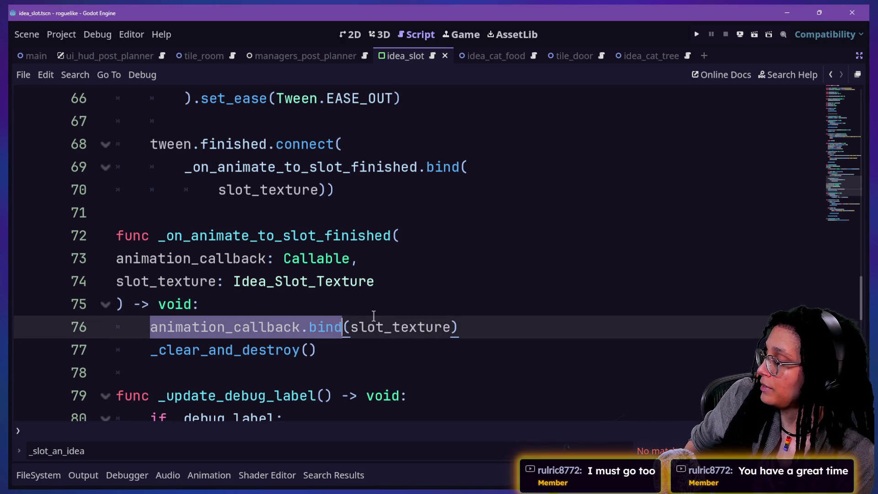
{"action": "key", "text": "ctrl+v"}
Tidy the handler body into ManageIdeaSlots.ref.slot_an_idea(slot_texture), clearing the errors.
{"action": "left_click", "coordinate": [303, 327]}
{"action": "key", "text": "BackSpace"}
{"action": "key", "text": "BackSpace"}
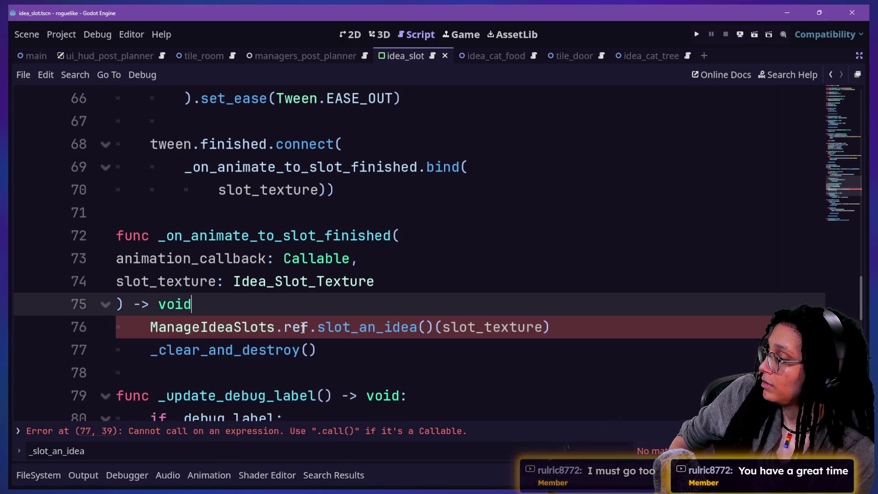
{"action": "type", "text": ":"}
{"action": "left_click", "coordinate": [423, 334]}
{"action": "key", "text": "Delete"}
{"action": "key", "text": "Delete"}
{"action": "left_click", "coordinate": [485, 313]}
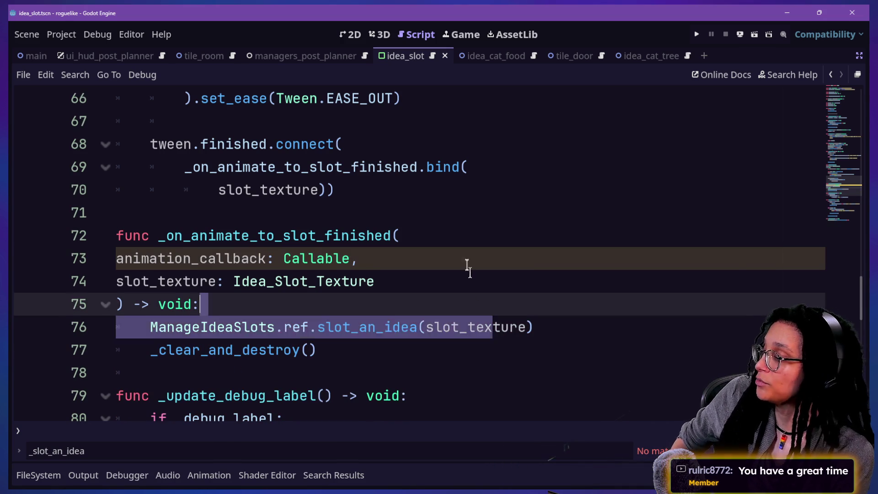
{"action": "left_click", "coordinate": [465, 262]}
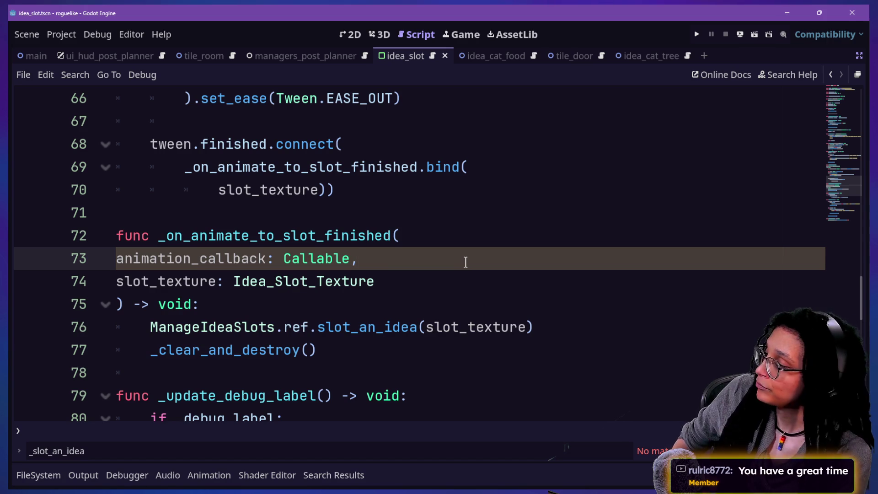
{"action": "left_click", "coordinate": [447, 235]}
{"action": "left_click", "coordinate": [443, 216]}
{"action": "left_click", "coordinate": [483, 243], "text": "shift"}
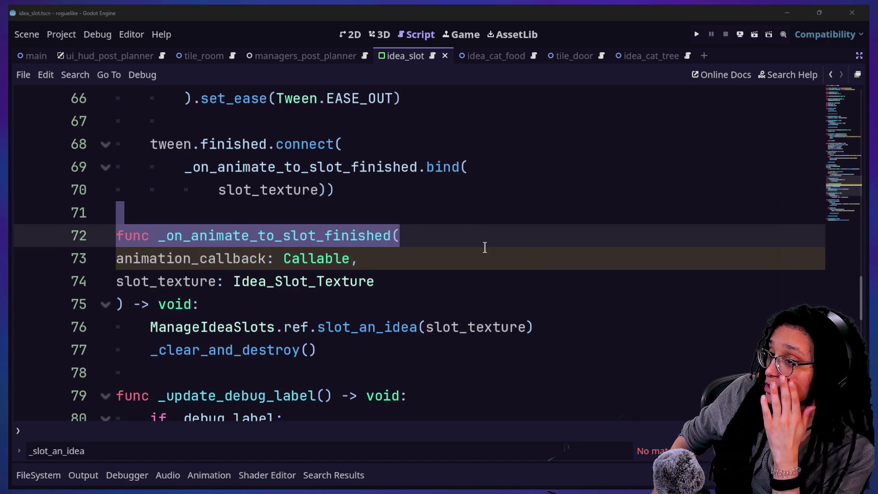
Type and send the hypergame.dev link in the Stream chat message field.
{"action": "left_click", "coordinate": [218, 452]}
{"action": "type", "text": "hyp"}
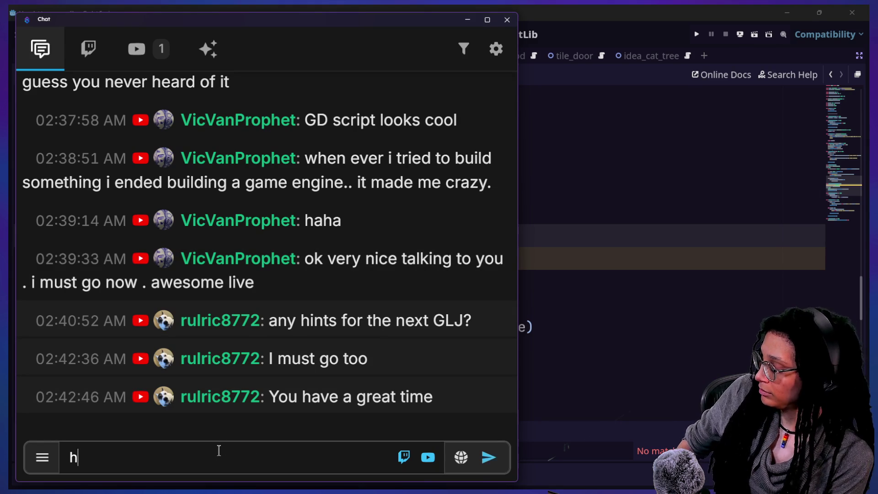
{"action": "key", "text": "BackSpace"}
{"action": "key", "text": "BackSpace"}
{"action": "type", "text": "ttps::"}
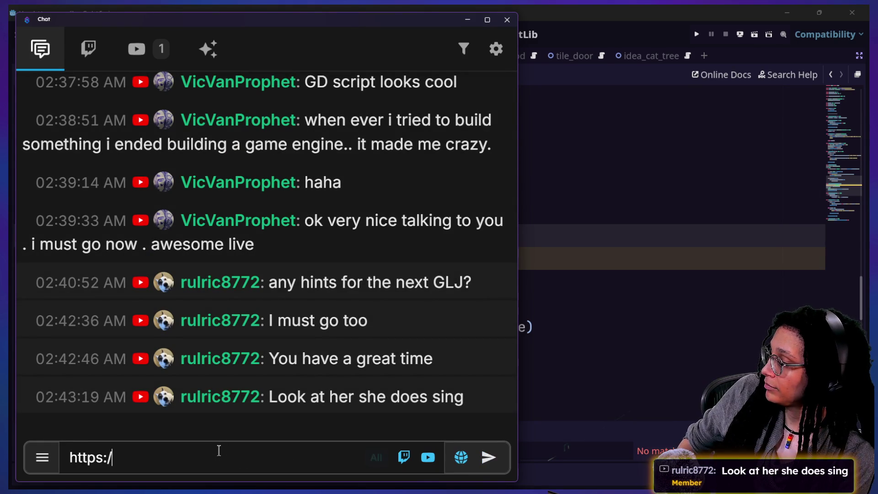
{"action": "type", "text": "/h"}
{"action": "key", "text": "BackSpace"}
{"action": "key", "text": "BackSpace"}
{"action": "key", "text": "BackSpace"}
{"action": "type", "text": "://ht"}
{"action": "key", "text": "BackSpace"}
{"action": "key", "text": "BackSpace"}
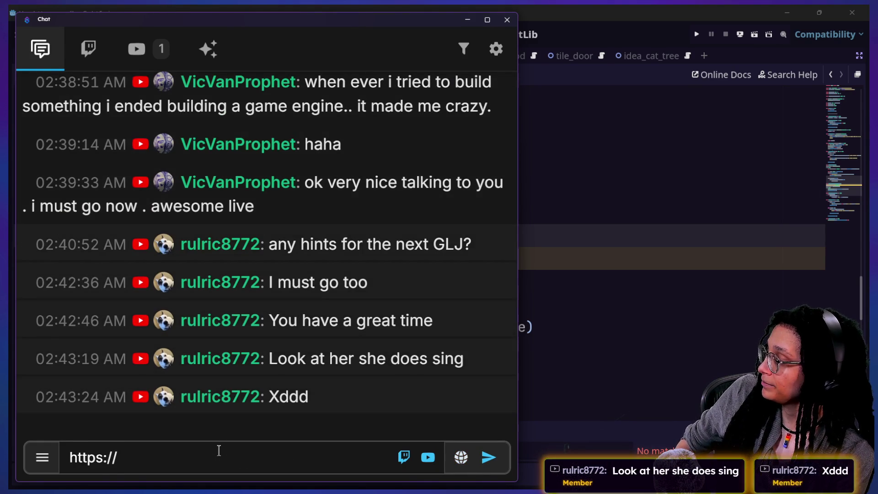
{"action": "type", "text": "hpergame.dev"}
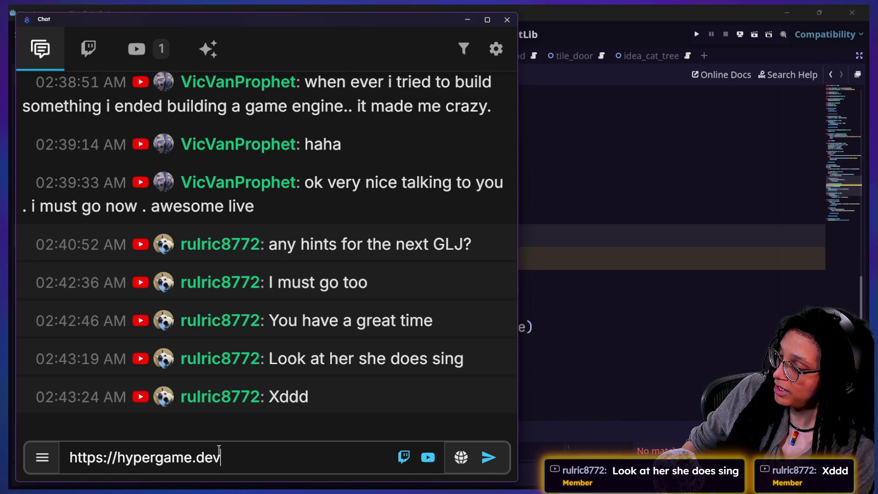
{"action": "key", "text": "Return"}
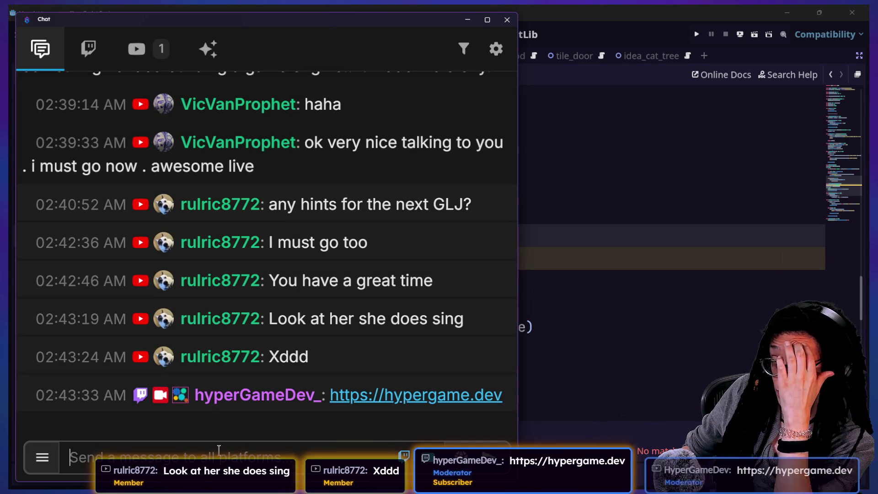
{"action": "left_click", "coordinate": [544, 356]}
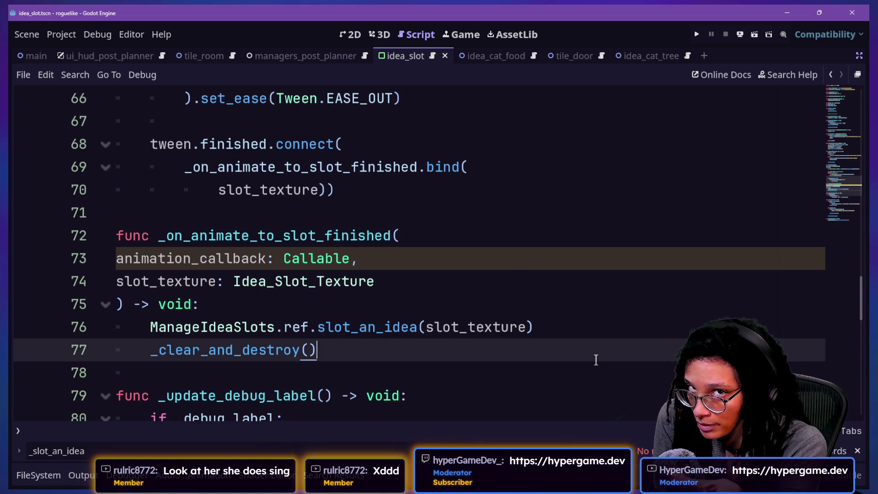
Drop the 'animation_callback: Callable,' parameter from the handler, then run the game with F5.
{"action": "left_click", "coordinate": [365, 327]}
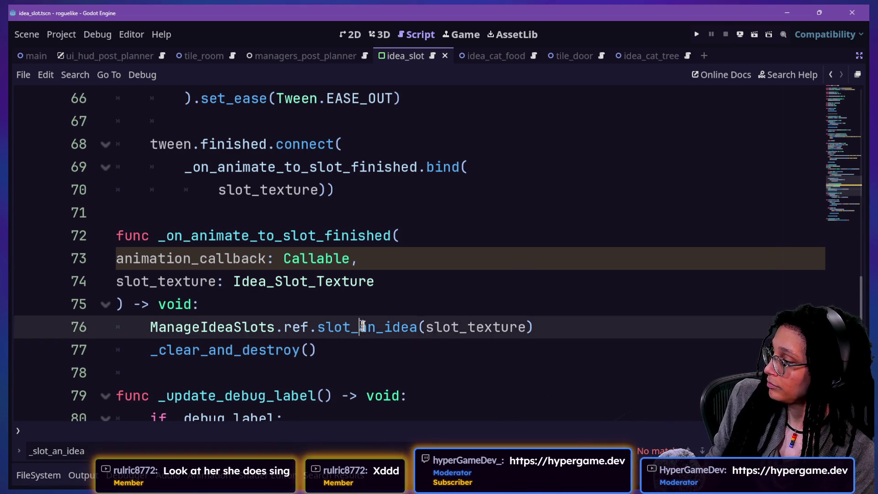
{"action": "left_click", "coordinate": [376, 341]}
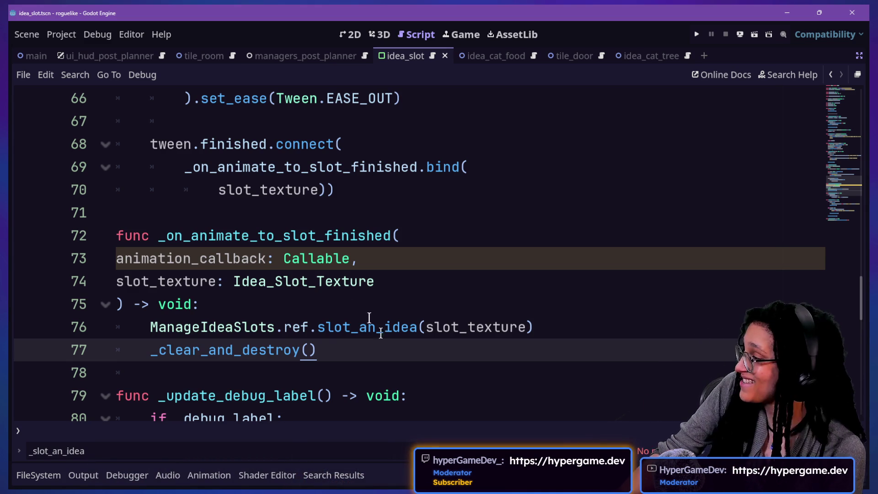
{"action": "left_click", "coordinate": [475, 366]}
{"action": "left_click", "coordinate": [473, 353]}
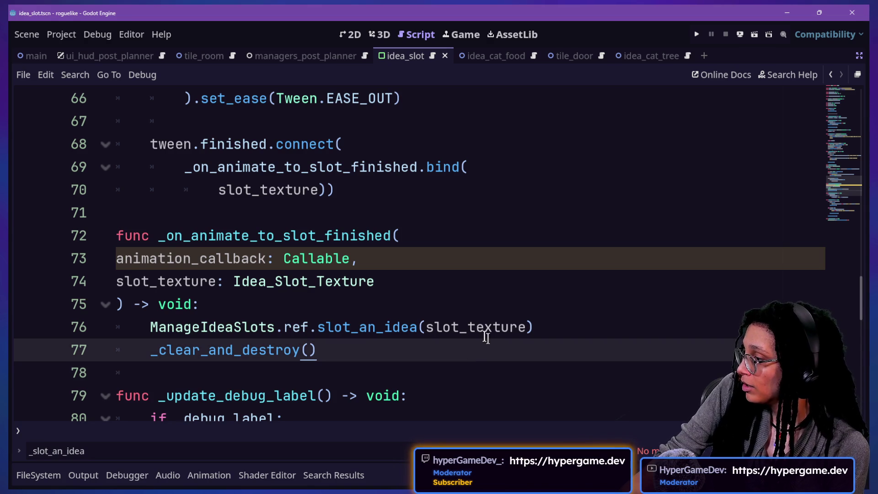
{"action": "left_click", "coordinate": [579, 317]}
{"action": "left_click_drag", "start_coordinate": [439, 259], "coordinate": [451, 239]}
{"action": "key", "text": "BackSpace"}
{"action": "left_click", "coordinate": [215, 298]}
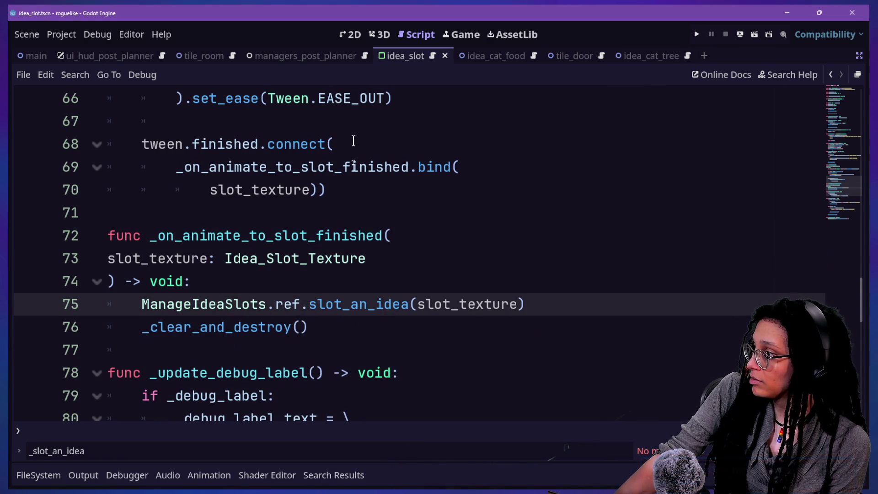
{"action": "key", "text": "F5"}
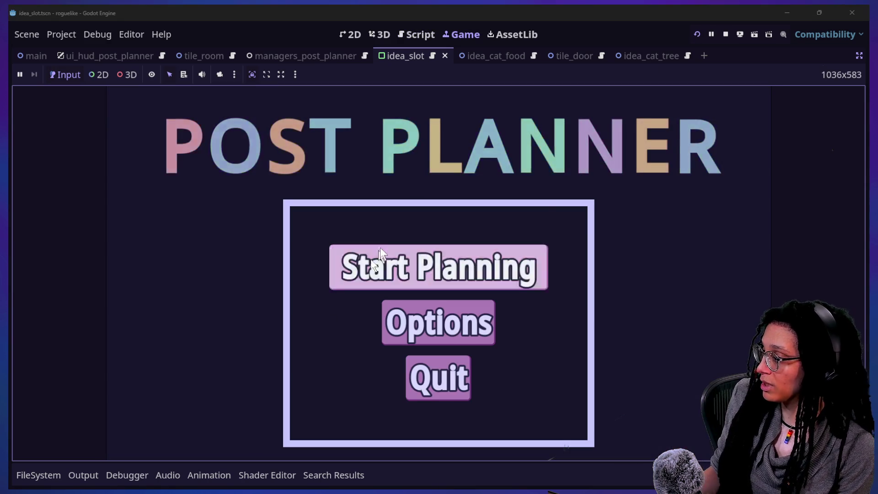
Start Planning, pick the Mewsky platform, and send the cat food can into a slot.
{"action": "left_click", "coordinate": [382, 258]}
{"action": "left_click", "coordinate": [374, 284]}
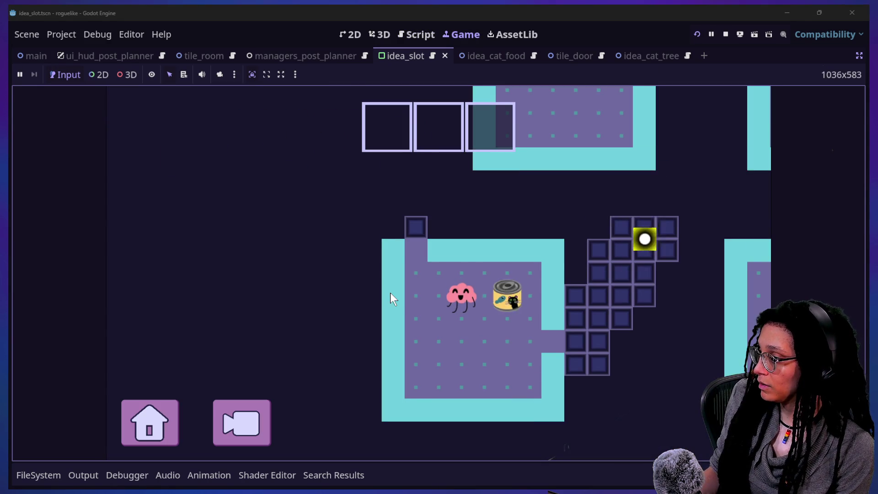
{"action": "left_click", "coordinate": [487, 284]}
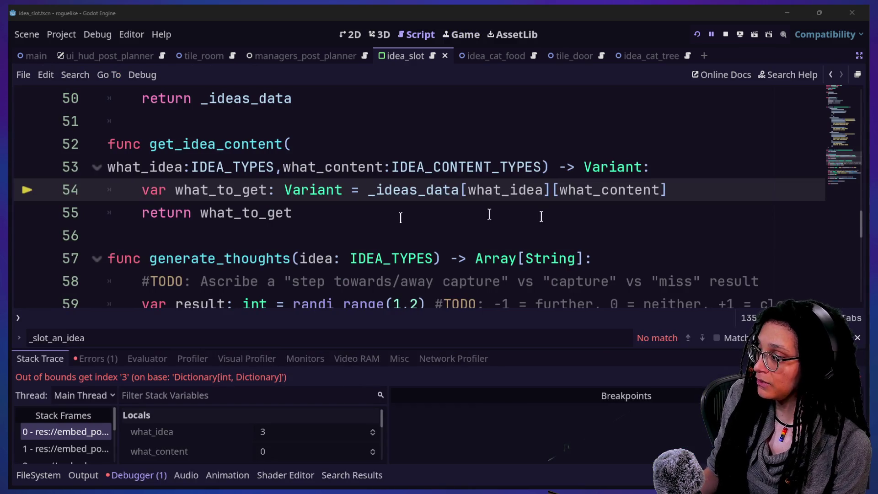
Inspect the error's stack frames 1 and 2 in the enlarged debugger panel, then collapse it.
{"action": "left_click", "coordinate": [327, 216]}
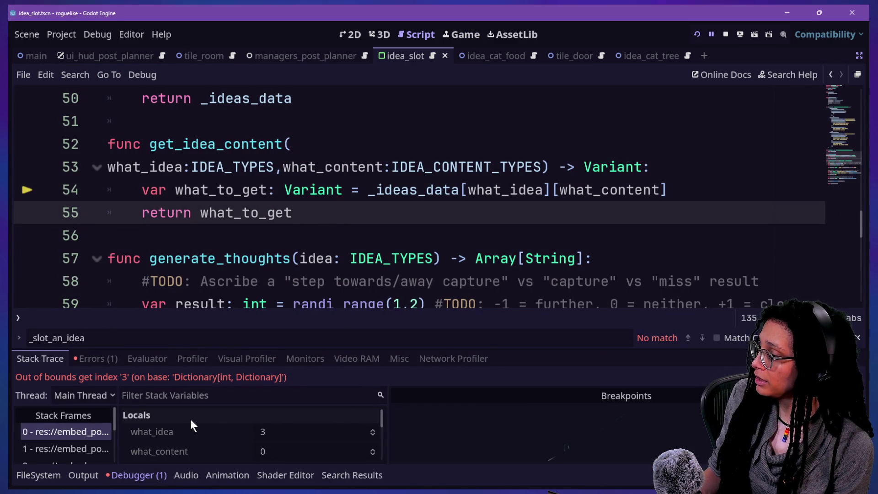
{"action": "scroll", "coordinate": [295, 236], "scroll_direction": "up", "scroll_amount": 7}
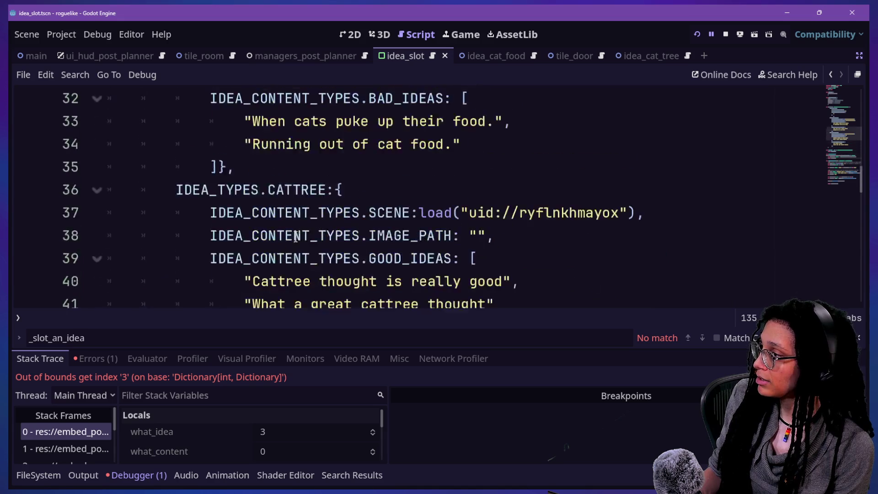
{"action": "scroll", "coordinate": [295, 237], "scroll_direction": "down", "scroll_amount": 7}
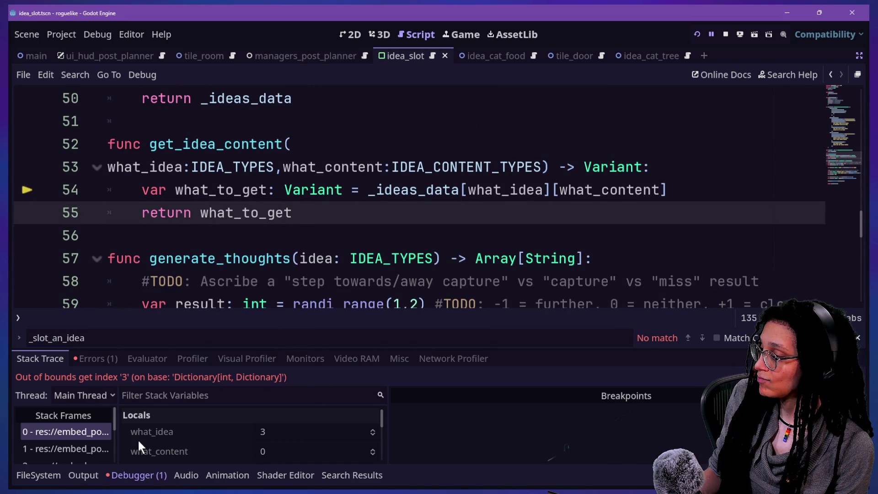
{"action": "left_click_drag", "start_coordinate": [159, 348], "coordinate": [142, 191]}
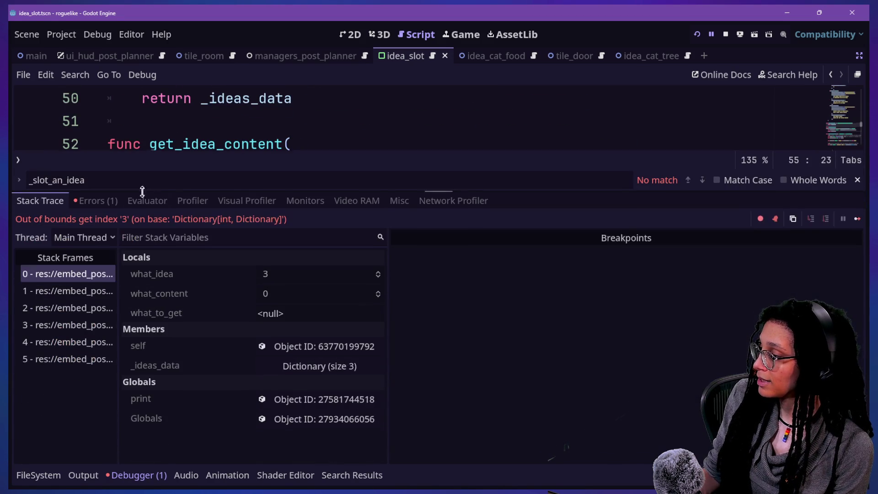
{"action": "left_click", "coordinate": [59, 302]}
{"action": "left_click", "coordinate": [56, 292]}
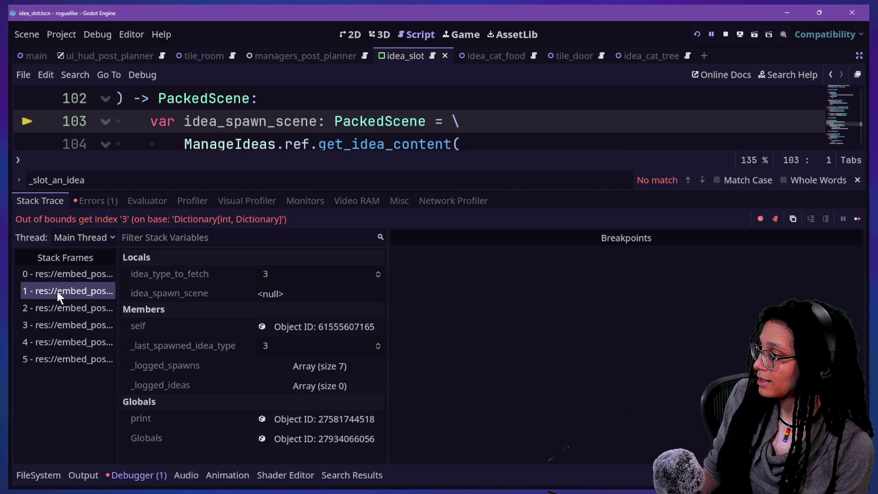
{"action": "key", "text": "ctrl+j"}
Append ' - 1' after size() on line 120 so current_limit is one less, and run the game.
{"action": "scroll", "coordinate": [439, 190], "scroll_direction": "down", "scroll_amount": 5}
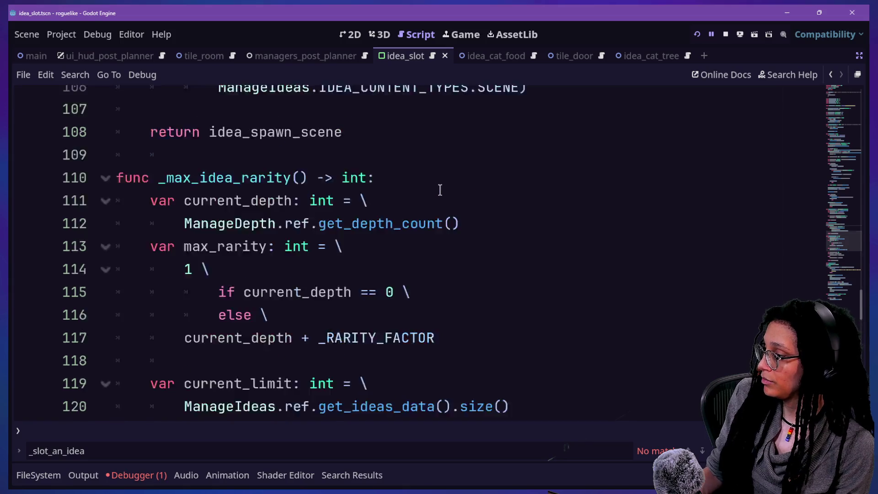
{"action": "scroll", "coordinate": [264, 303], "scroll_direction": "up", "scroll_amount": 2}
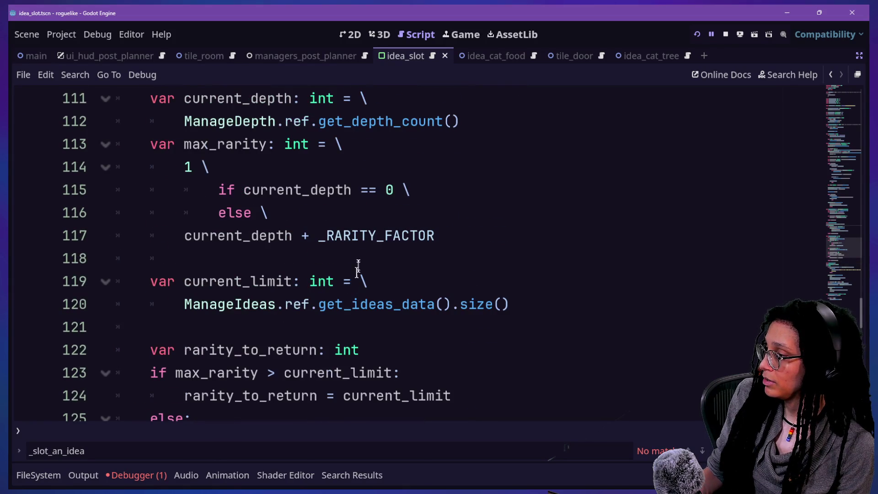
{"action": "scroll", "coordinate": [389, 257], "scroll_direction": "down", "scroll_amount": 2}
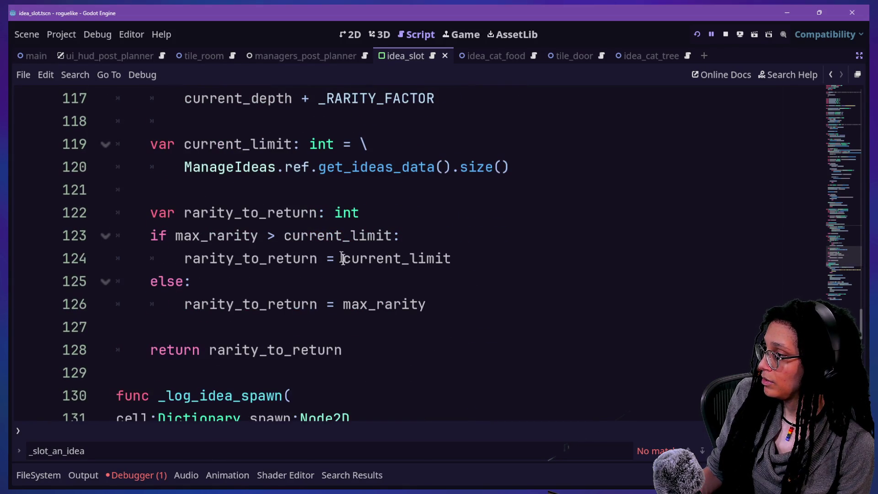
{"action": "left_click", "coordinate": [538, 160]}
{"action": "type", "text": "- 1"}
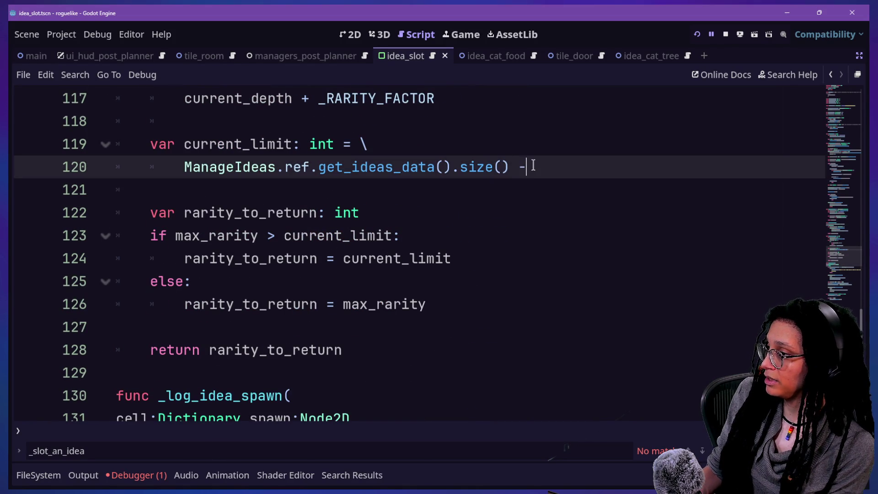
{"action": "left_click", "coordinate": [698, 34]}
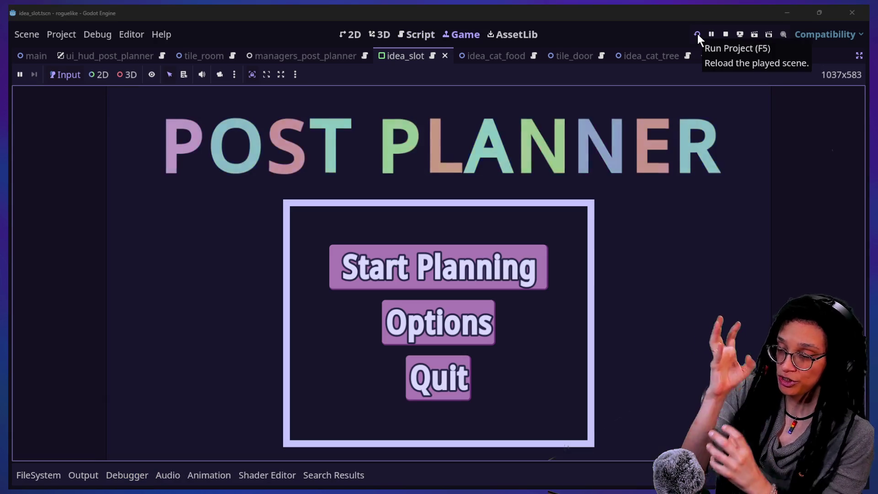
Play a Mewsky planning run filling three idea slots, then restart from the pause menu.
{"action": "left_click", "coordinate": [381, 247]}
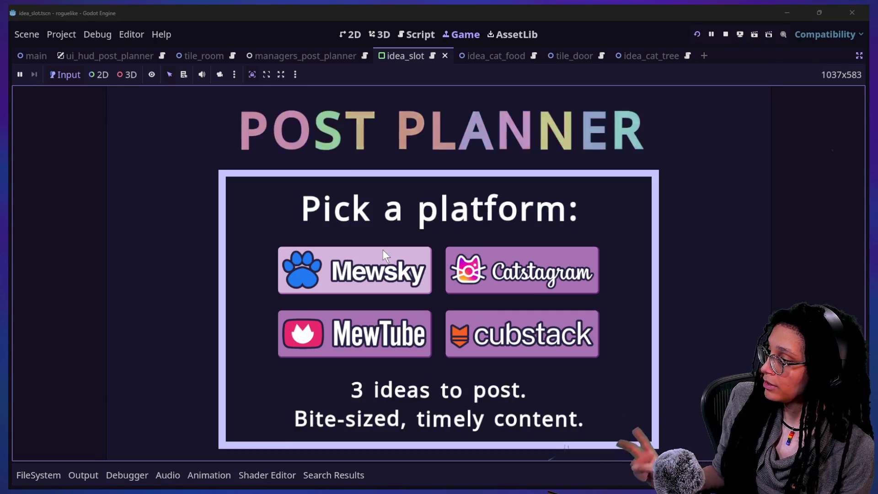
{"action": "left_click", "coordinate": [393, 262]}
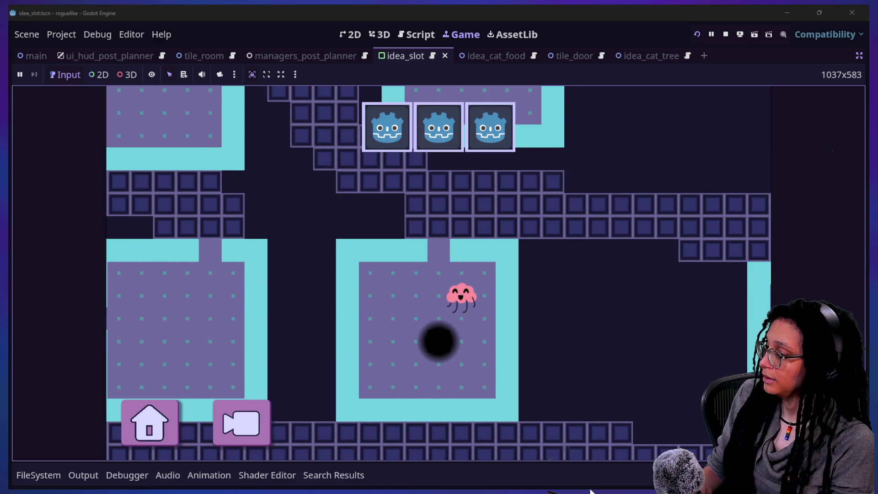
{"action": "left_click", "coordinate": [136, 434]}
{"action": "left_click", "coordinate": [358, 330]}
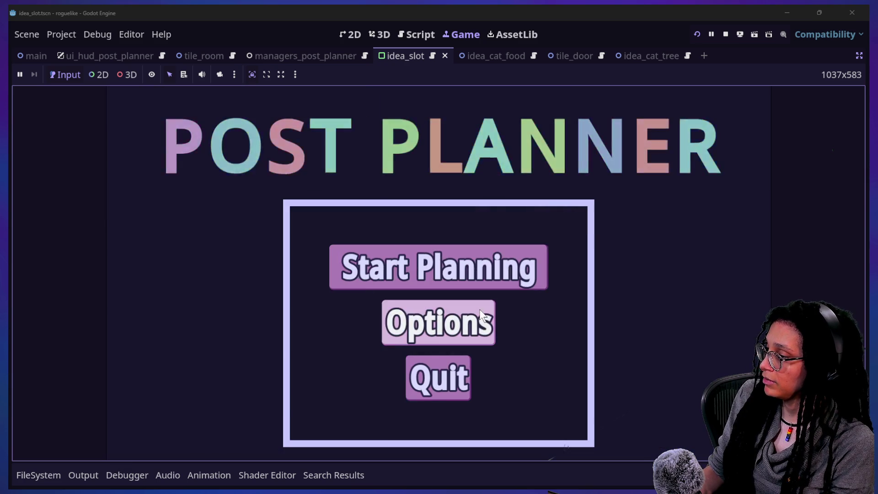
Play a run on the 12-idea platform, check its slots, then minimize the game window.
{"action": "left_click", "coordinate": [478, 281]}
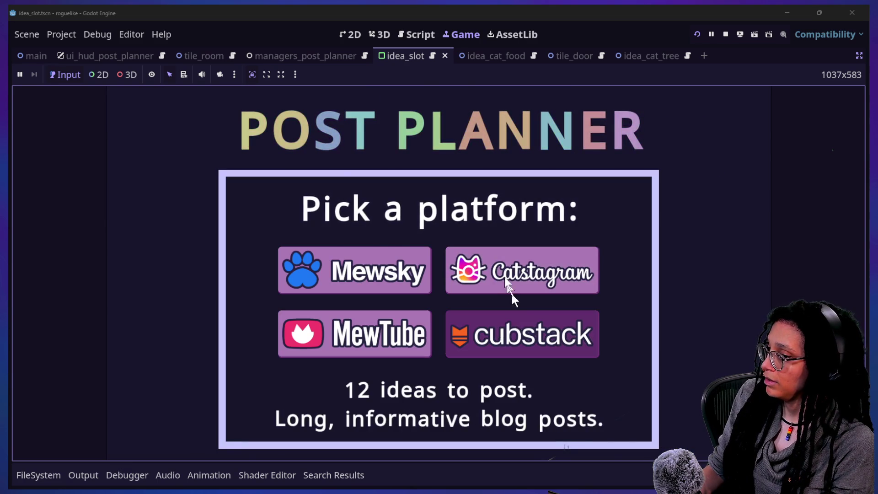
{"action": "left_click", "coordinate": [511, 288]}
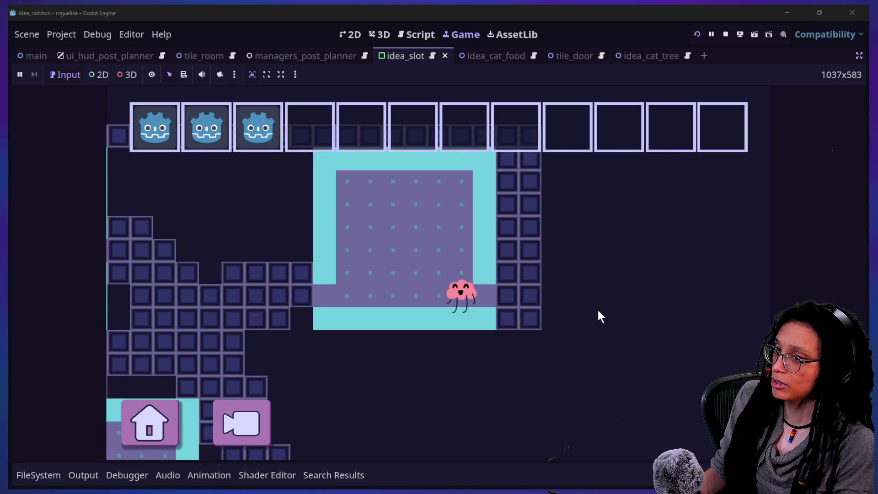
{"action": "left_click", "coordinate": [787, 13]}
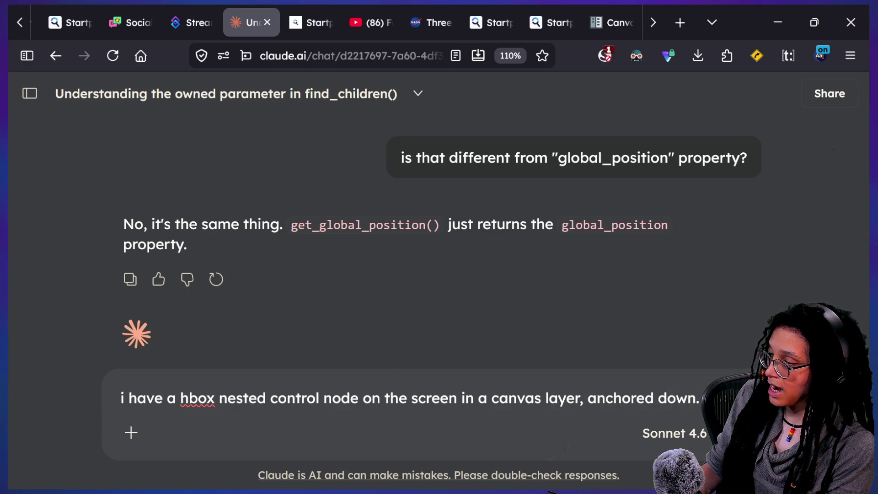
Write in Claude wanting to find the node's screen position and turn it into a world position.
{"action": "type", "text": "i want to find that corresponding"}
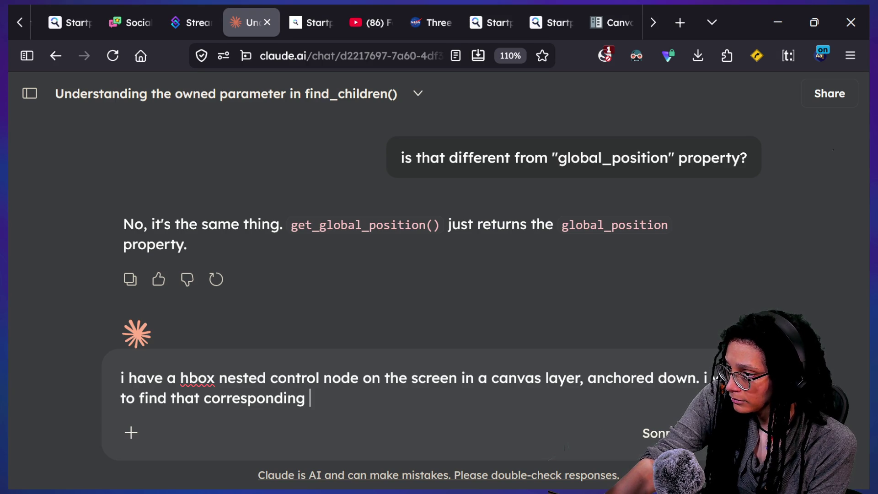
{"action": "type", "text": "no"}
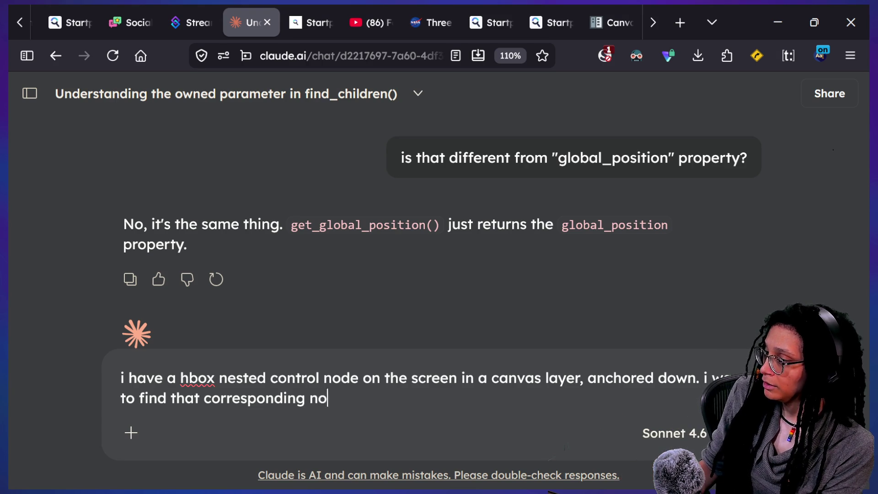
{"action": "type", "text": "de's screen p"}
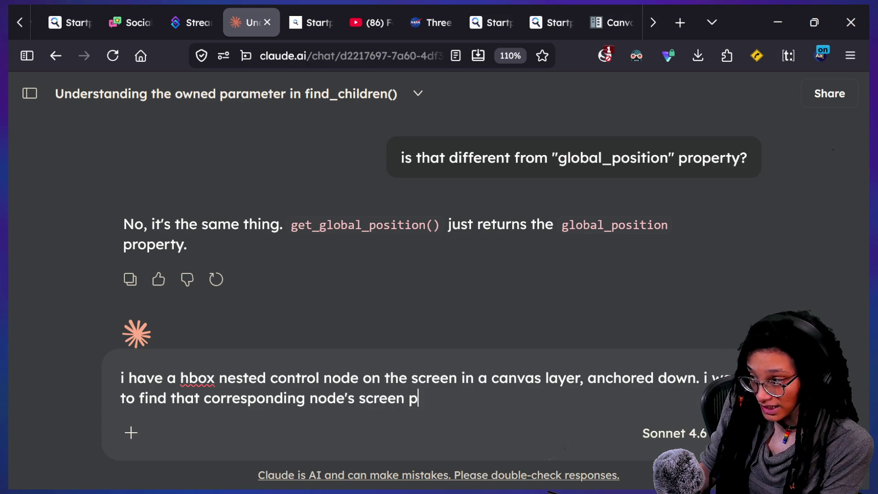
{"action": "type", "text": "osition and turn"}
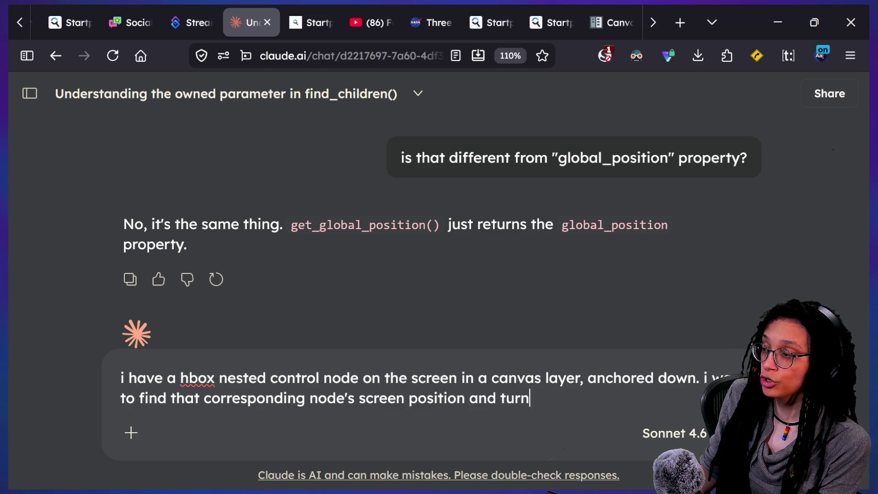
{"action": "type", "text": " that into a world positio"}
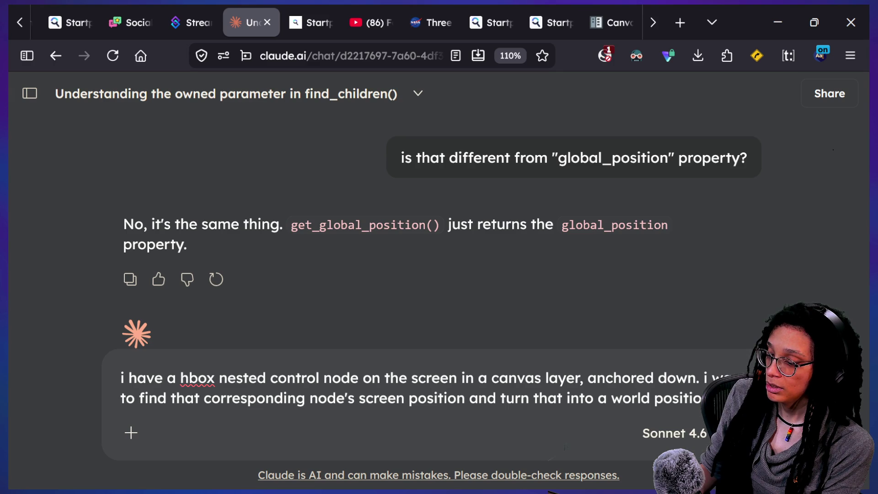
{"action": "key", "text": "shift+Return"}
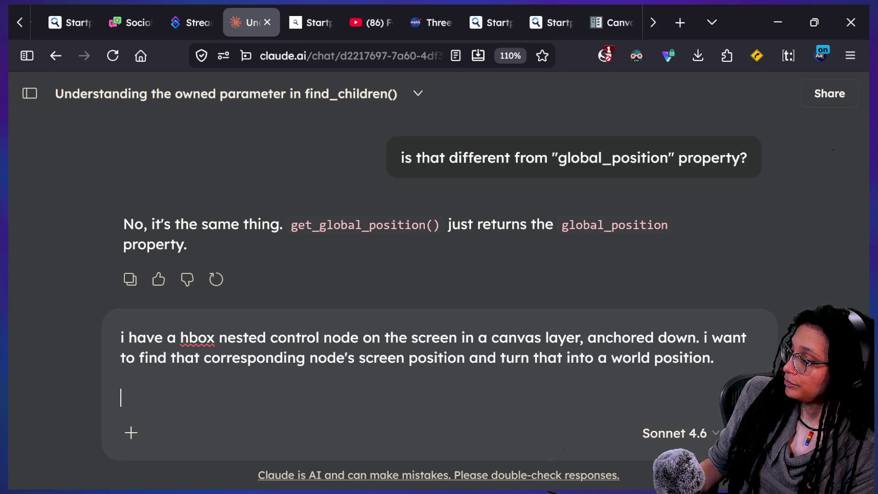
Send Claude the request for no code, just a list of useful functions/methods.
{"action": "type", "text": "do not"}
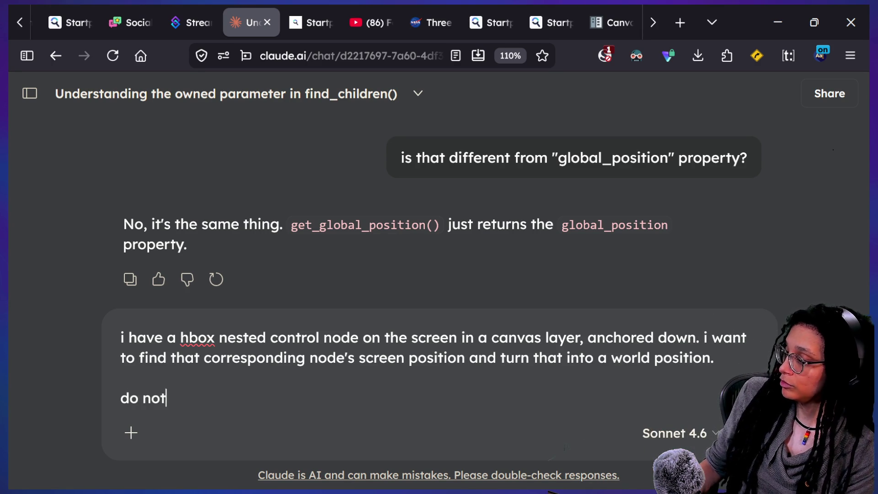
{"action": "type", "text": " give code do not g"}
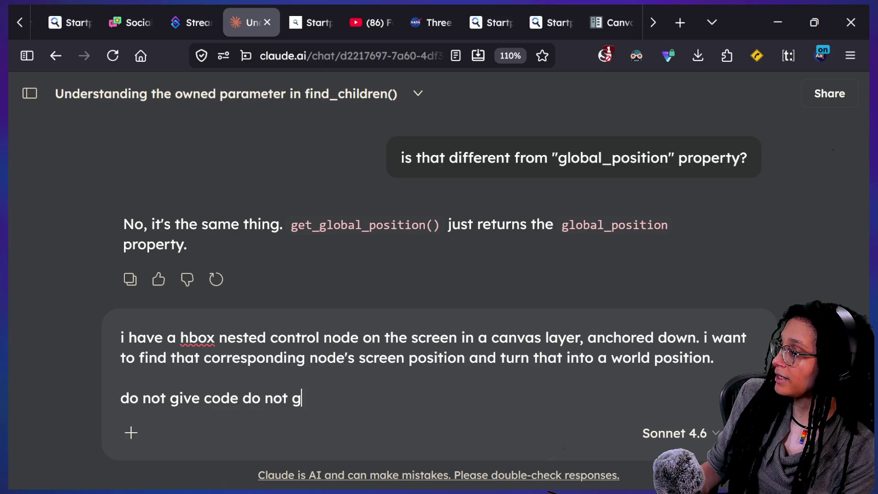
{"action": "type", "text": "ive any code not a "}
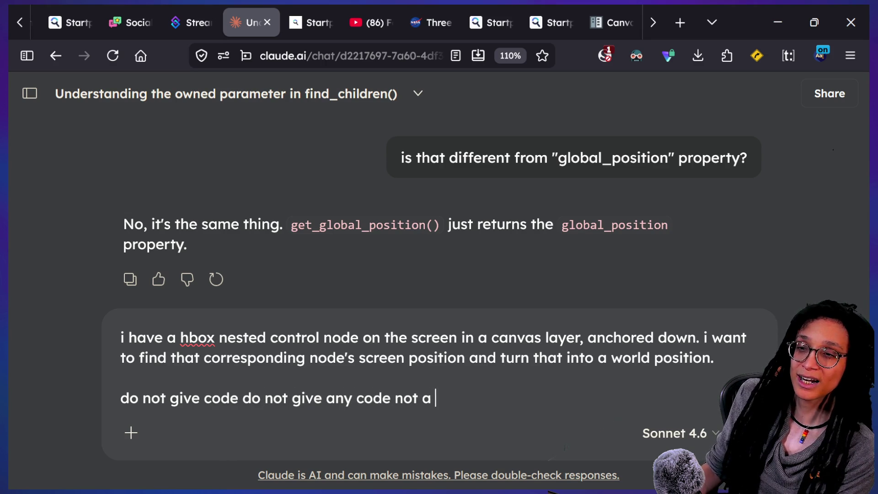
{"action": "type", "text": "single code dont sp"}
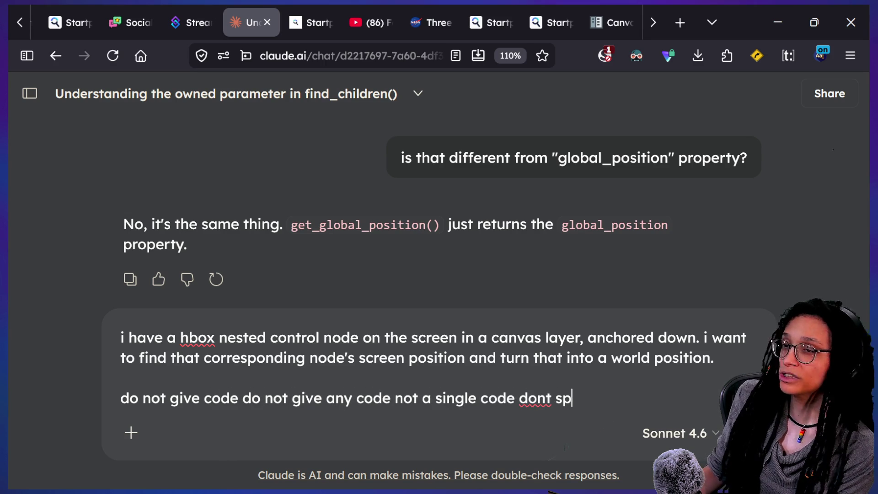
{"action": "type", "text": "ell it out for me jus"}
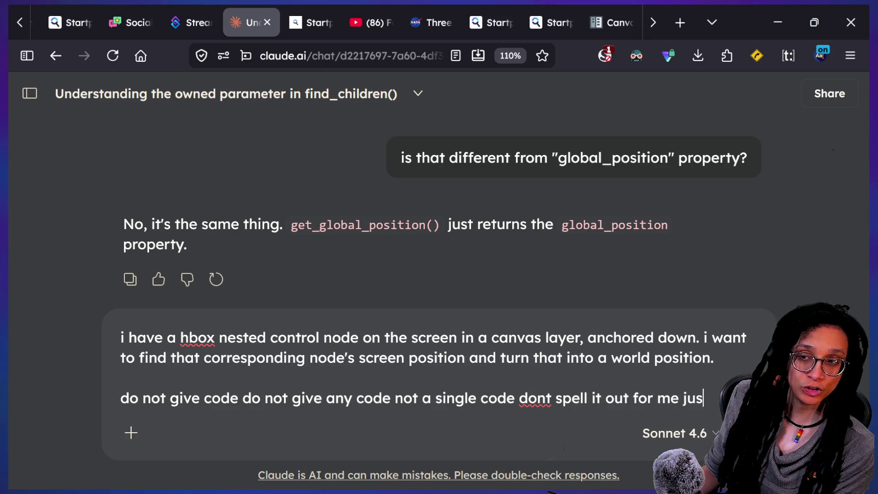
{"action": "type", "text": "t tell a list of"}
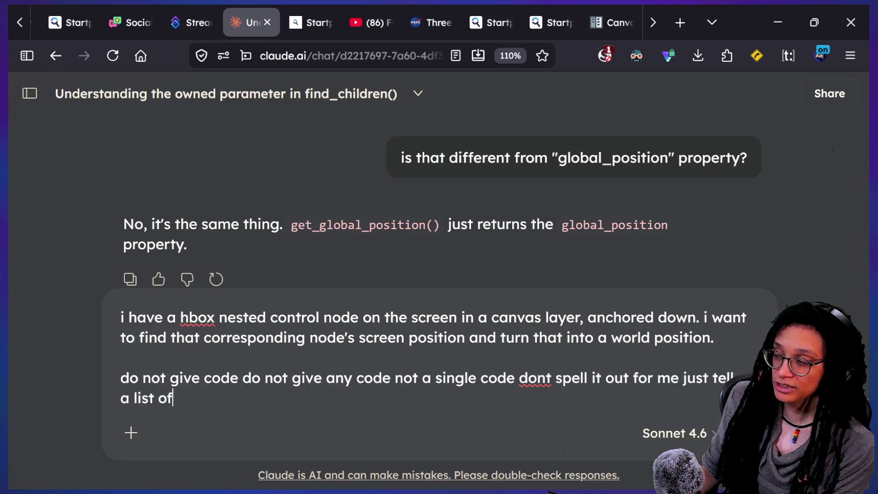
{"action": "type", "text": " functions /methods tha"}
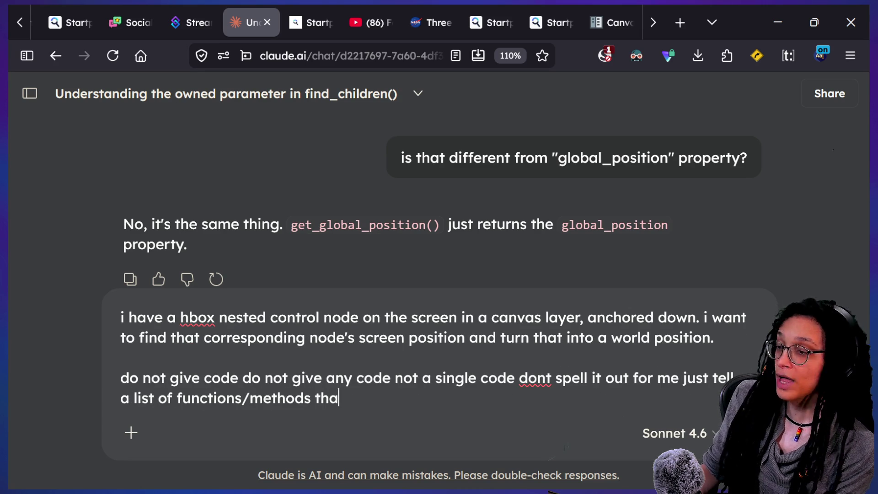
{"action": "type", "text": "t cuold be useful in achieving this. i swear to go"}
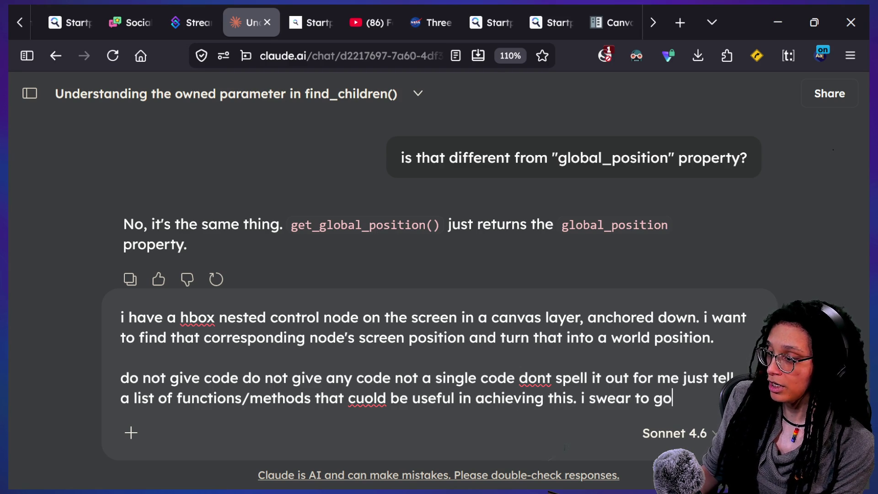
{"action": "type", "text": "d"}
{"action": "key", "text": "Return"}
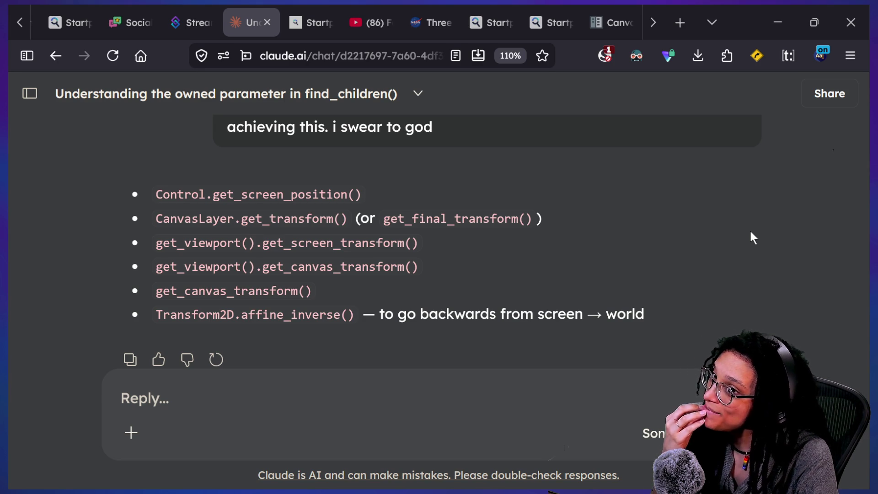
{"action": "left_click", "coordinate": [626, 26]}
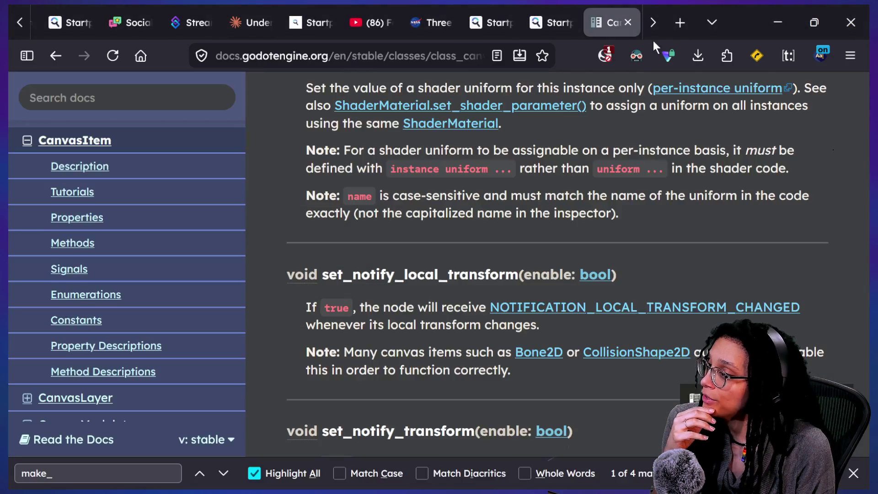
Search the Godot docs for 'get final_transform' and open the CanvasLayer result.
{"action": "scroll", "coordinate": [492, 138], "scroll_direction": "up", "scroll_amount": 20}
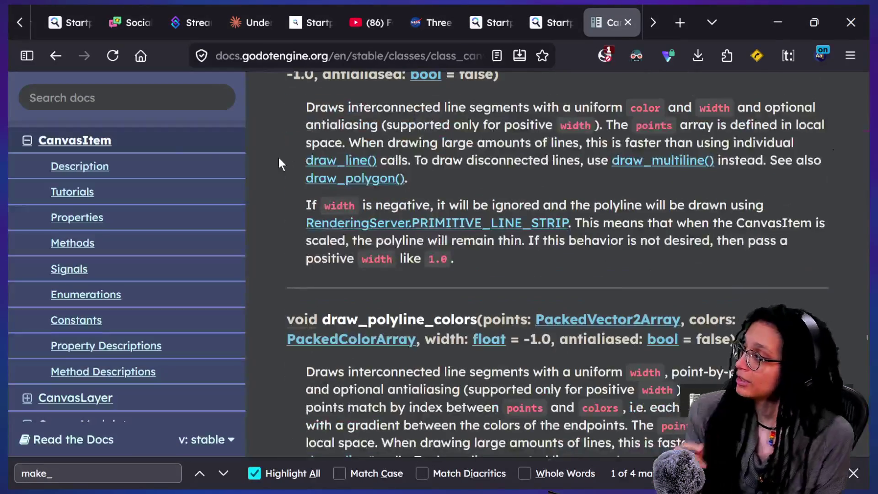
{"action": "scroll", "coordinate": [278, 158], "scroll_direction": "down", "scroll_amount": 5}
{"action": "left_click", "coordinate": [102, 106]}
{"action": "type", "text": "g"}
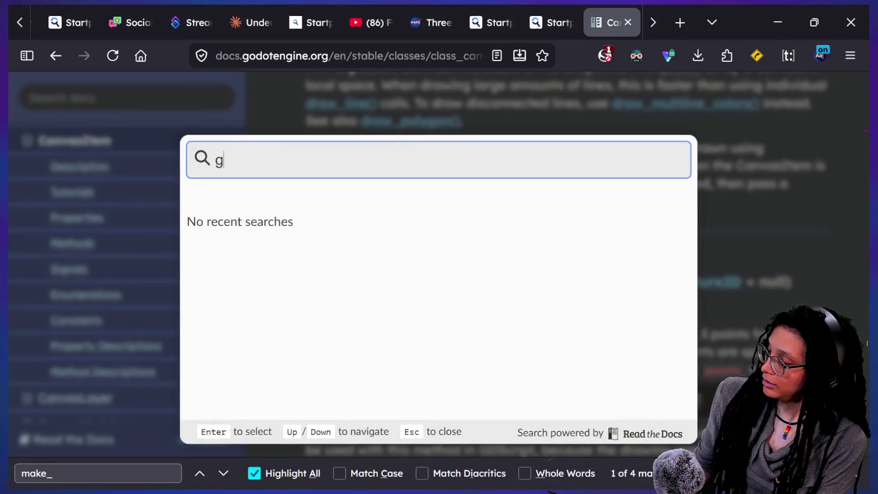
{"action": "type", "text": "et final_transform"}
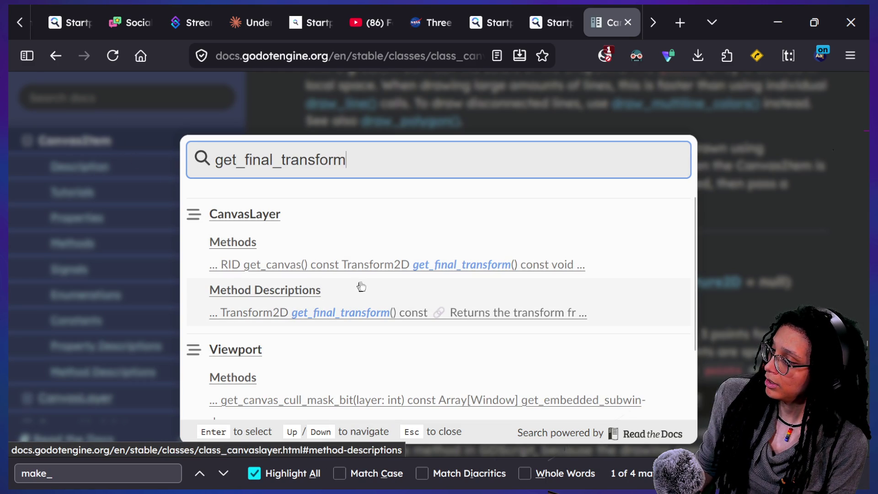
{"action": "left_click", "coordinate": [364, 267]}
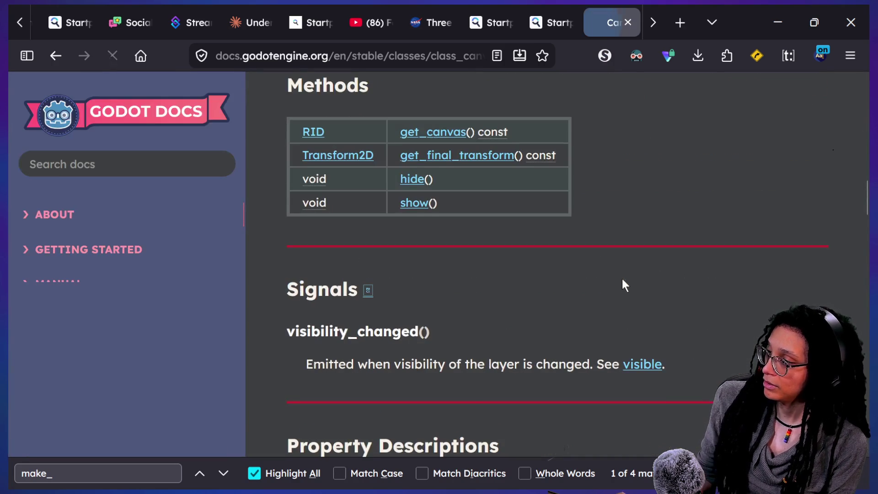
Find 'get_final' on the page, read get_final_transform's description, and return to Claude.
{"action": "scroll", "coordinate": [622, 279], "scroll_direction": "up", "scroll_amount": 15}
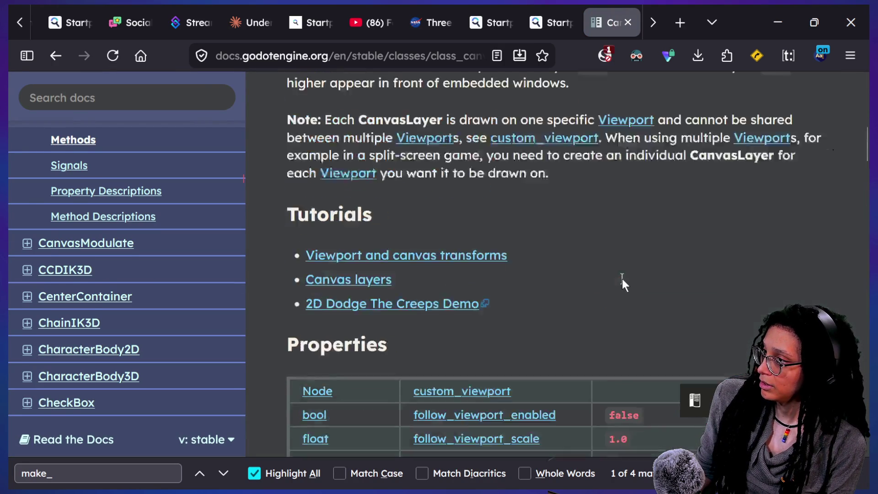
{"action": "scroll", "coordinate": [621, 278], "scroll_direction": "down", "scroll_amount": 5}
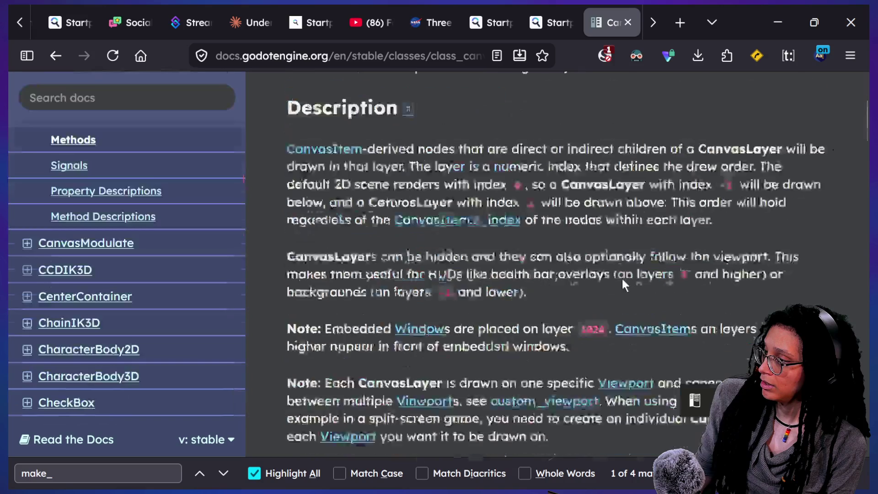
{"action": "key", "text": "ctrl+f"}
{"action": "type", "text": "get_final"}
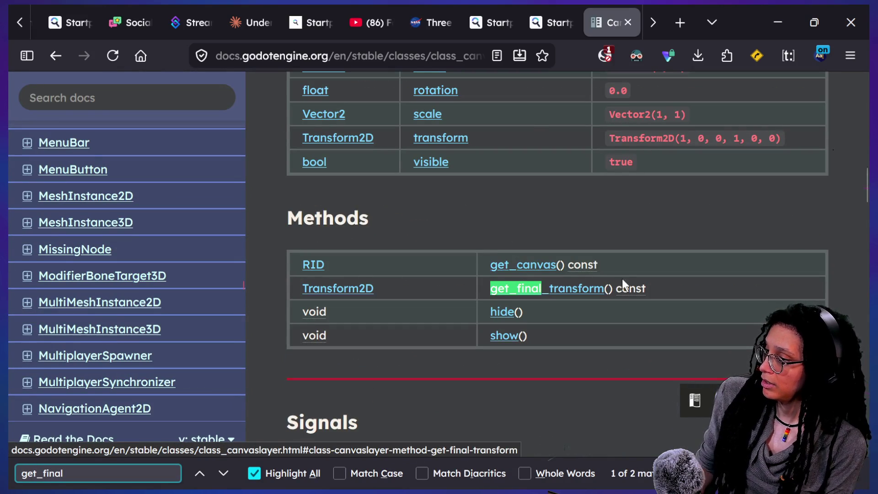
{"action": "left_click", "coordinate": [587, 288]}
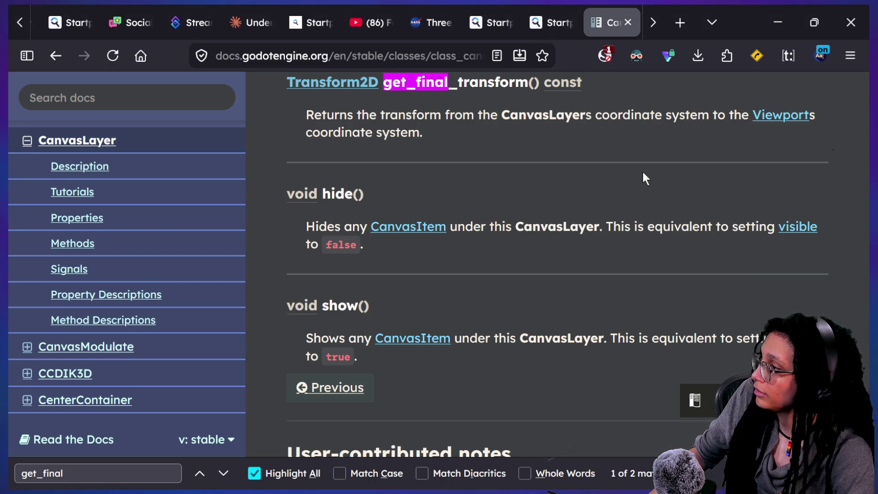
{"action": "left_click", "coordinate": [252, 23]}
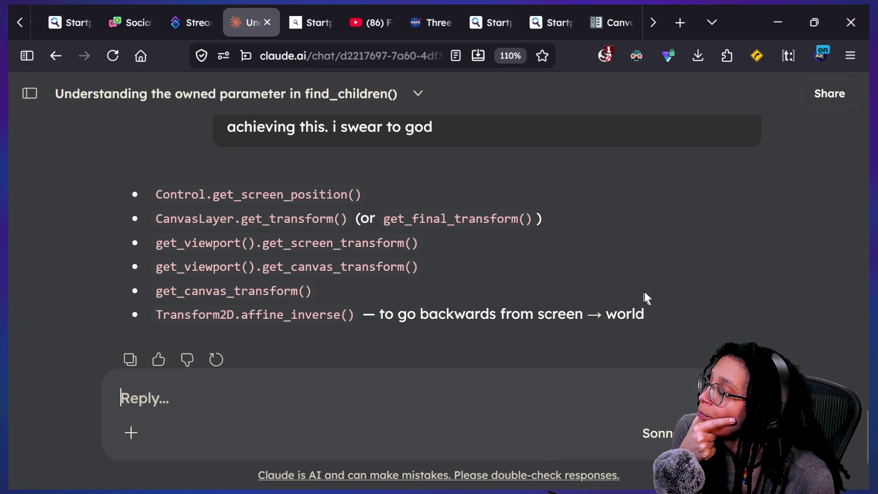
{"action": "mouse_move", "coordinate": [652, 311]}
{"action": "left_mouse_down"}
{"action": "mouse_move", "coordinate": [350, 315]}
{"action": "mouse_move", "coordinate": [385, 315]}
{"action": "mouse_move", "coordinate": [378, 315]}
{"action": "left_mouse_up"}
{"action": "left_click", "coordinate": [373, 314]}
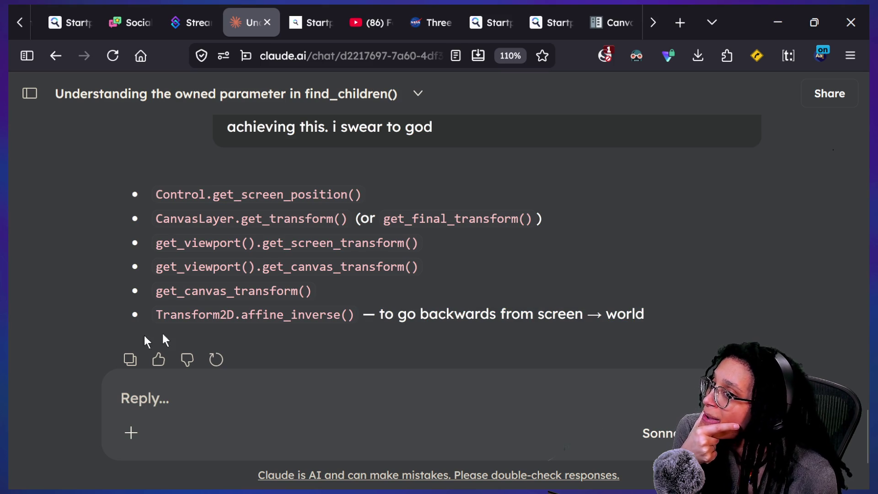
{"action": "mouse_move", "coordinate": [156, 315]}
{"action": "left_mouse_down"}
{"action": "mouse_move", "coordinate": [389, 317]}
{"action": "mouse_move", "coordinate": [354, 315]}
{"action": "left_mouse_up"}
{"action": "left_click", "coordinate": [260, 316]}
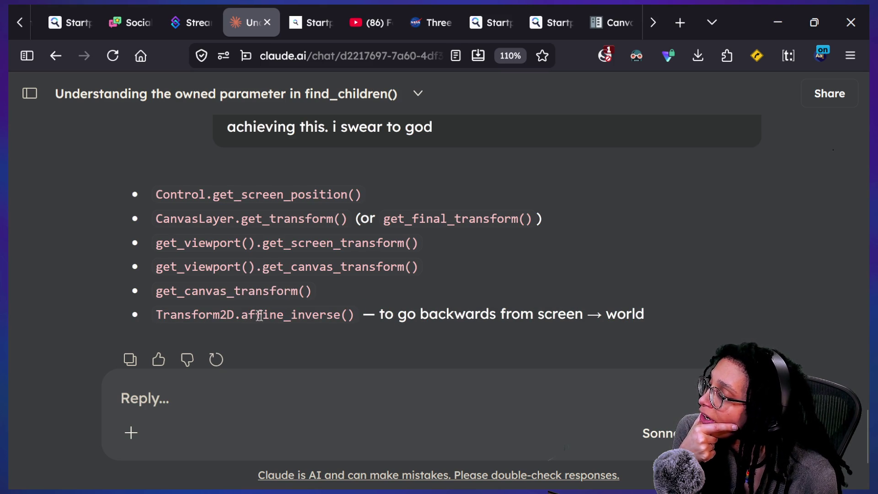
{"action": "left_click_drag", "start_coordinate": [156, 315], "coordinate": [355, 316]}
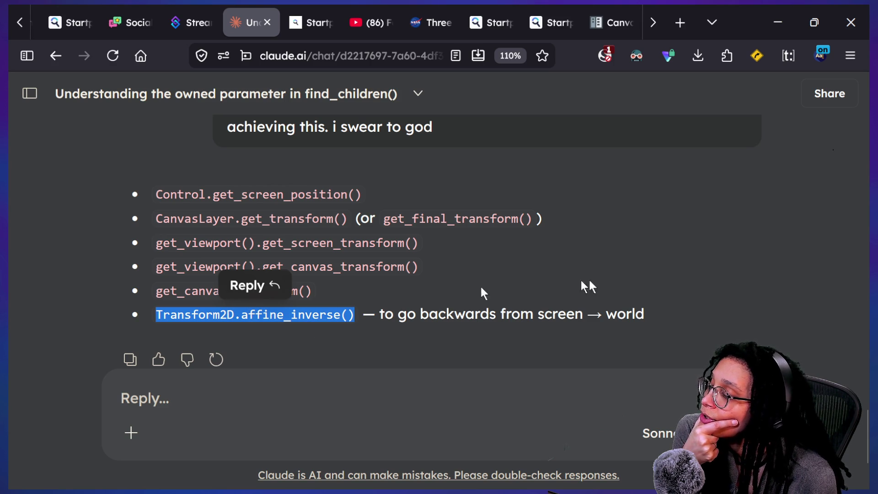
{"action": "left_click_drag", "start_coordinate": [535, 318], "coordinate": [591, 315]}
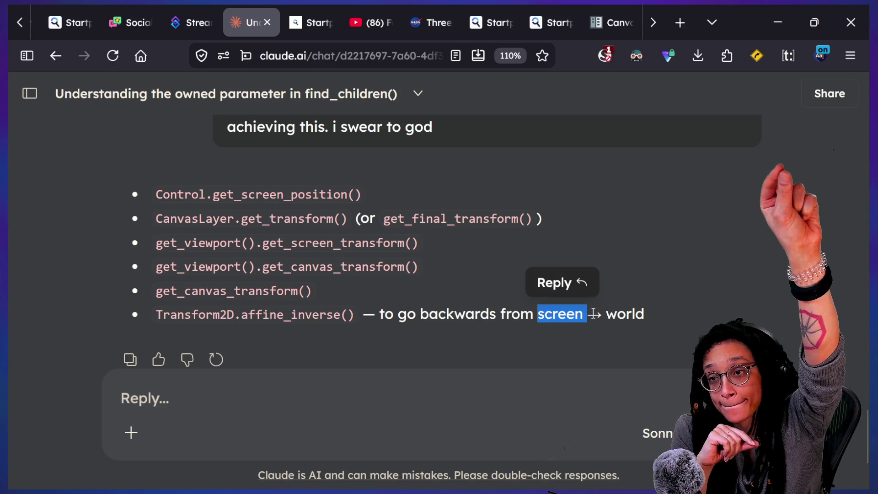
{"action": "left_click", "coordinate": [605, 26]}
Search the Godot documentation for affine_inverse.
{"action": "key", "text": "ctrl+f"}
{"action": "type", "text": "affine"}
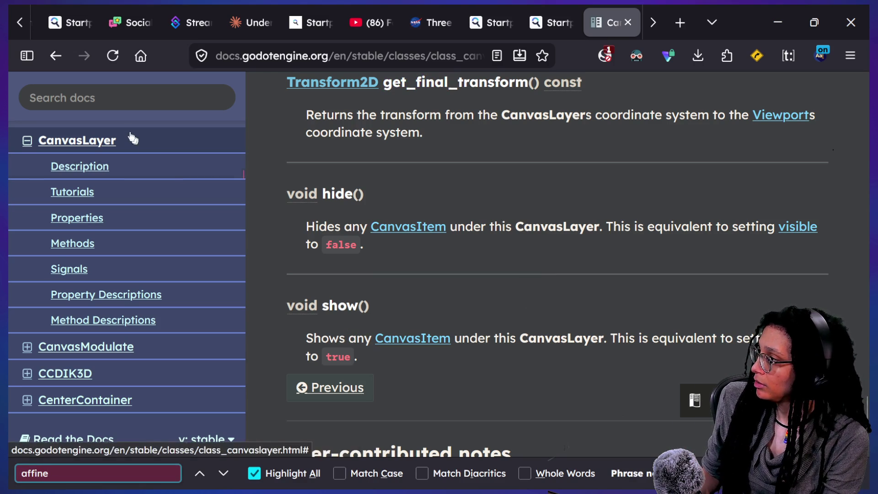
{"action": "left_click", "coordinate": [128, 103]}
{"action": "type", "text": "affin"}
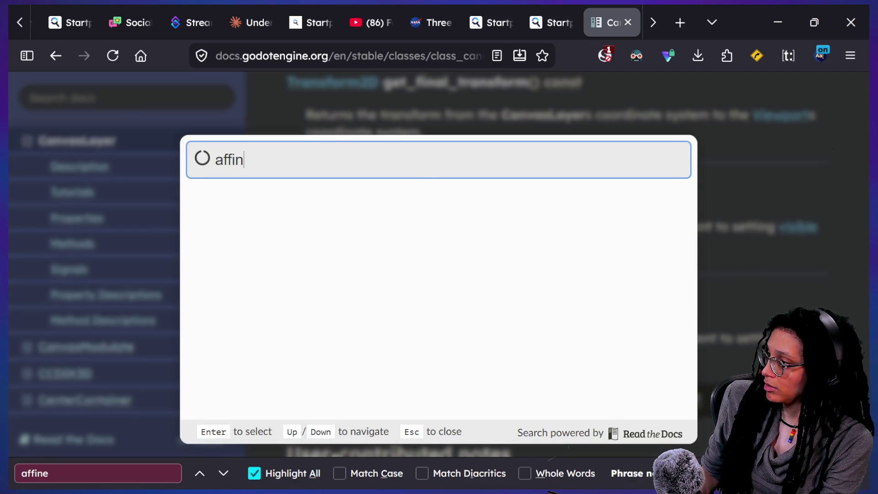
{"action": "type", "text": "e_"}
{"action": "type", "text": "inverse"}
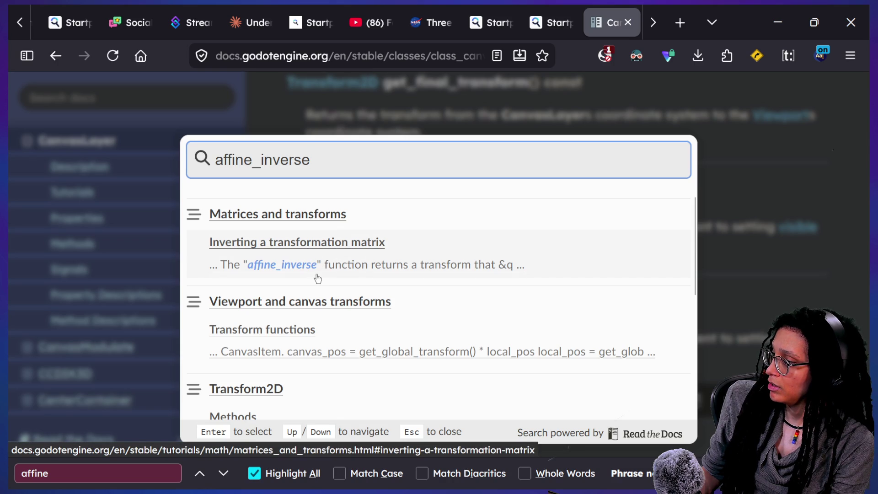
Open the Transform2D Methods result and browse its method list.
{"action": "scroll", "coordinate": [317, 278], "scroll_direction": "down", "scroll_amount": 1}
{"action": "scroll", "coordinate": [318, 279], "scroll_direction": "up", "scroll_amount": 1}
{"action": "scroll", "coordinate": [317, 278], "scroll_direction": "down", "scroll_amount": 4}
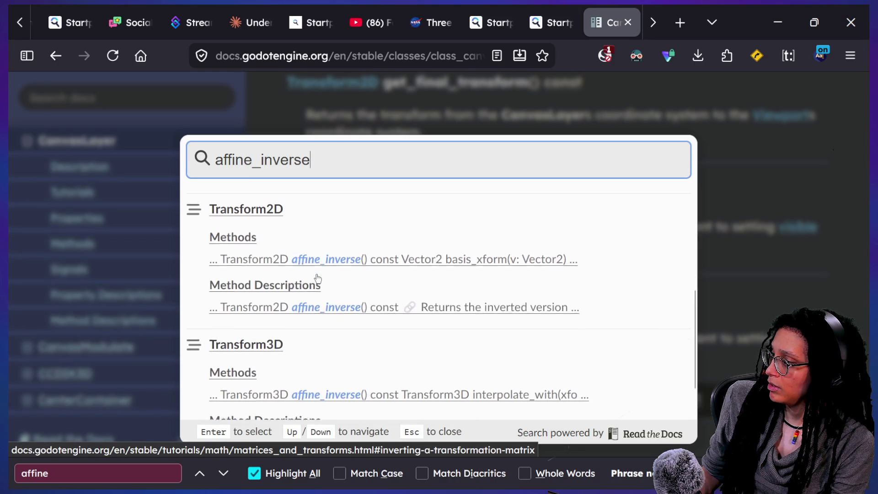
{"action": "left_click", "coordinate": [317, 264]}
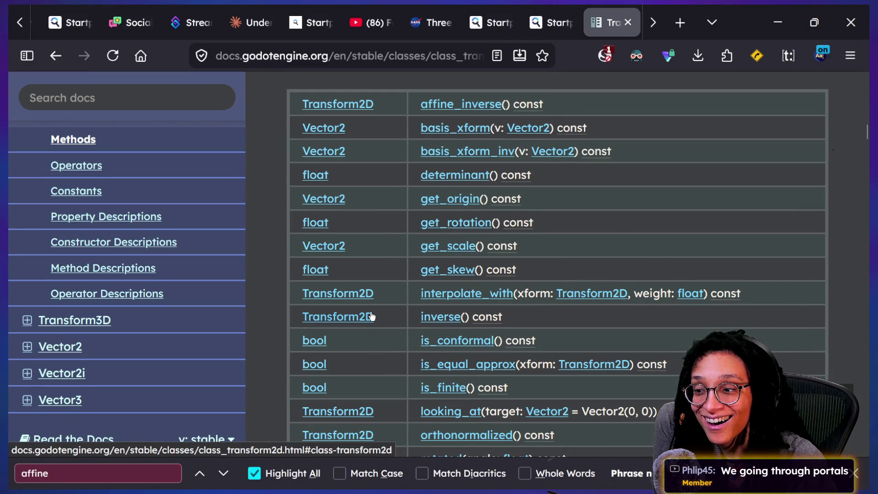
{"action": "scroll", "coordinate": [363, 295], "scroll_direction": "up", "scroll_amount": 1}
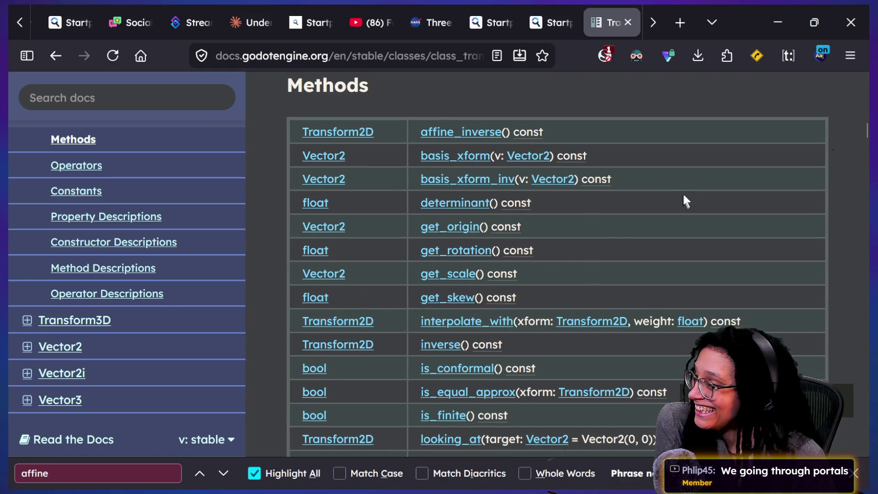
{"action": "scroll", "coordinate": [664, 198], "scroll_direction": "up", "scroll_amount": 1}
{"action": "scroll", "coordinate": [664, 198], "scroll_direction": "down", "scroll_amount": 1}
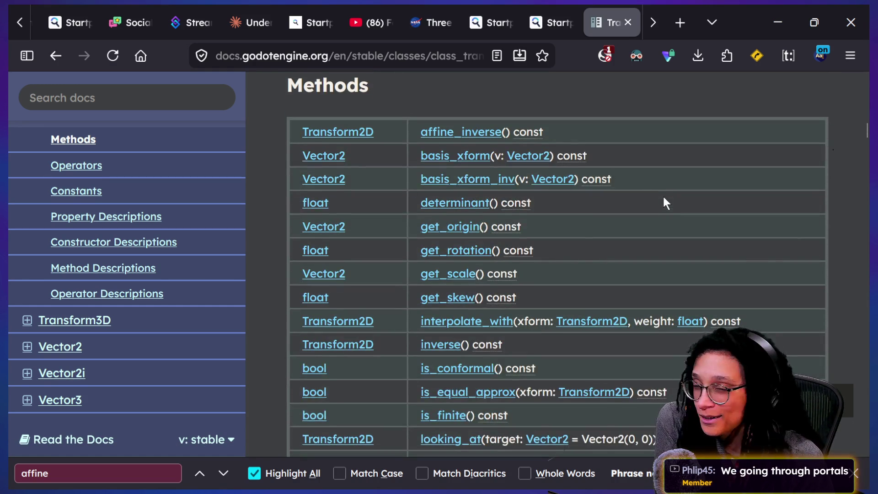
{"action": "scroll", "coordinate": [663, 197], "scroll_direction": "down", "scroll_amount": 1}
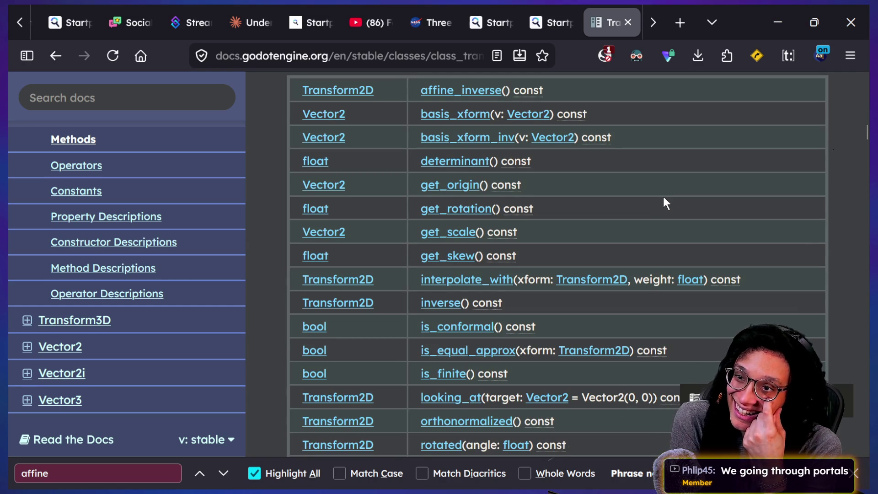
{"action": "scroll", "coordinate": [663, 197], "scroll_direction": "up", "scroll_amount": 1}
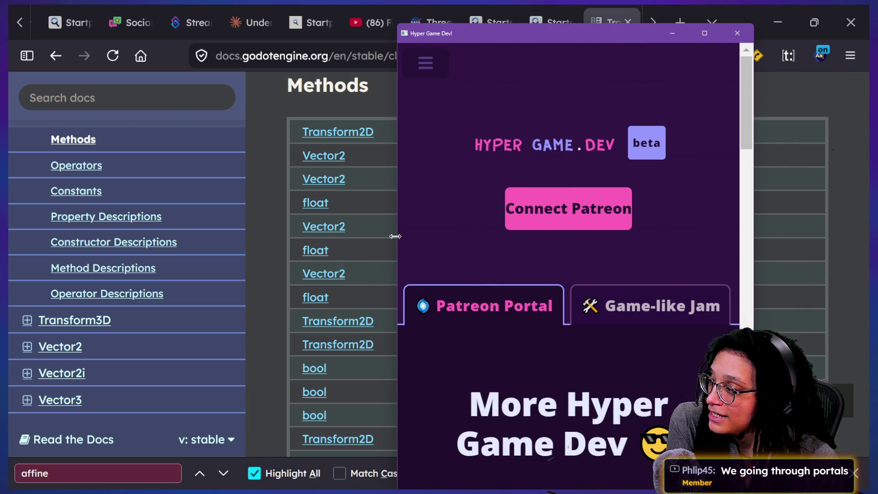
Widen the Hyper Game Dev window, then close it.
{"action": "left_click_drag", "start_coordinate": [395, 236], "coordinate": [91, 237]}
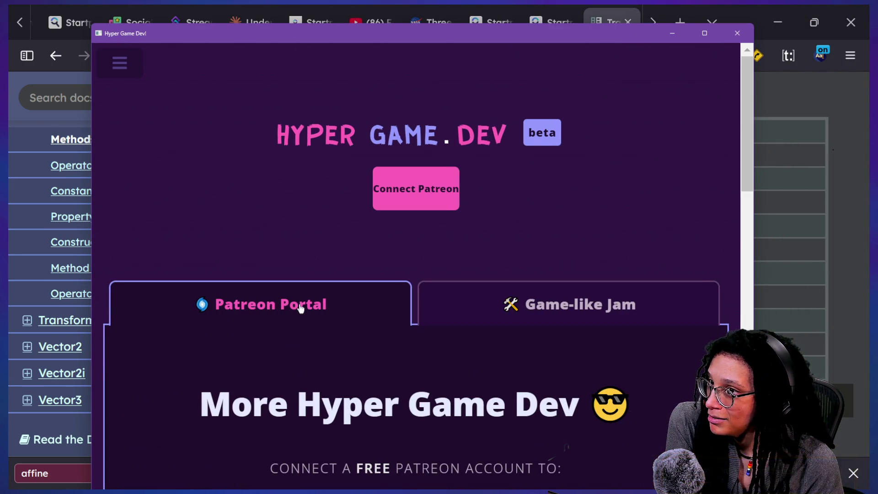
{"action": "left_click", "coordinate": [734, 34]}
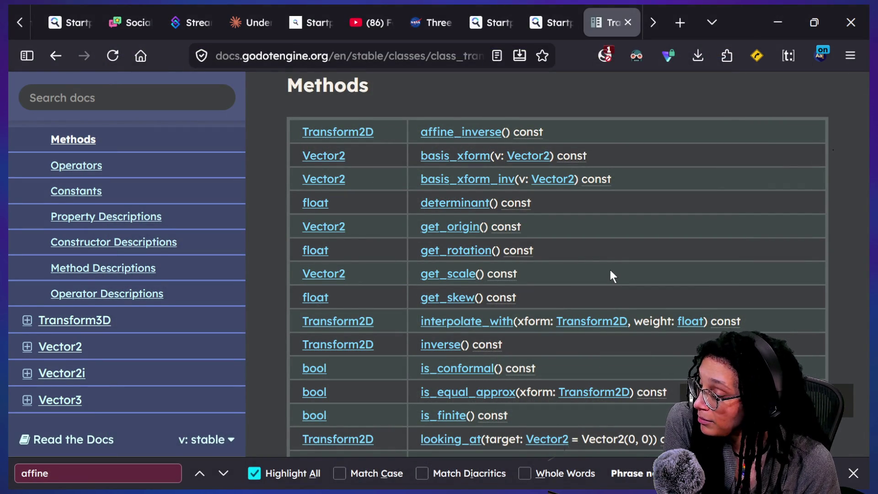
Jump to affine_inverse's description and highlight its summary and comparison with inverse().
{"action": "scroll", "coordinate": [609, 270], "scroll_direction": "down", "scroll_amount": 1}
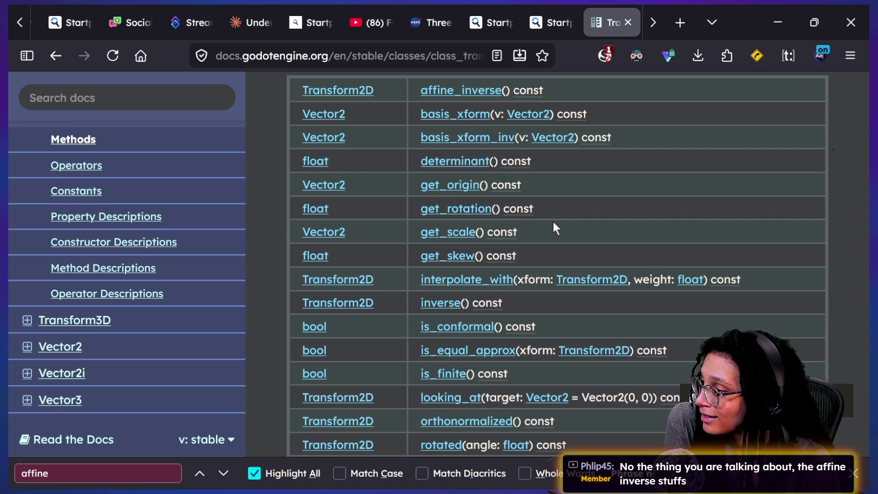
{"action": "left_click", "coordinate": [463, 91]}
{"action": "left_click_drag", "start_coordinate": [488, 98], "coordinate": [593, 112]}
{"action": "left_click", "coordinate": [592, 113]}
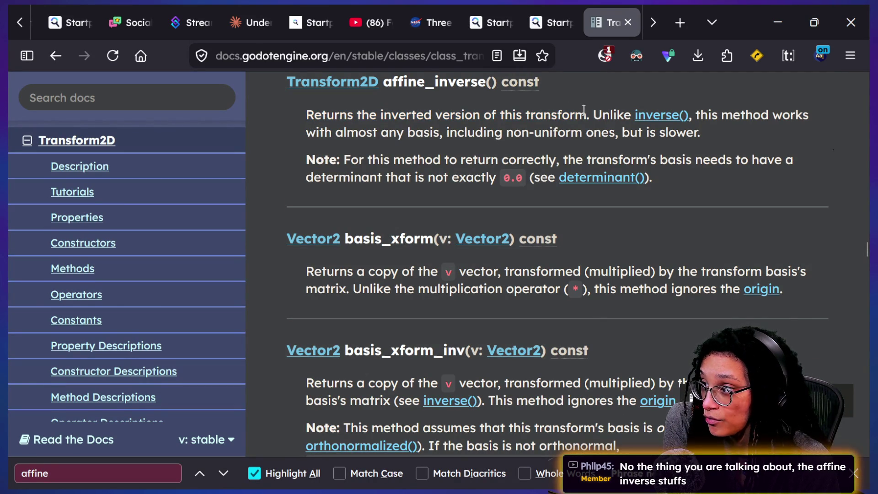
{"action": "left_click_drag", "start_coordinate": [592, 112], "coordinate": [706, 115]}
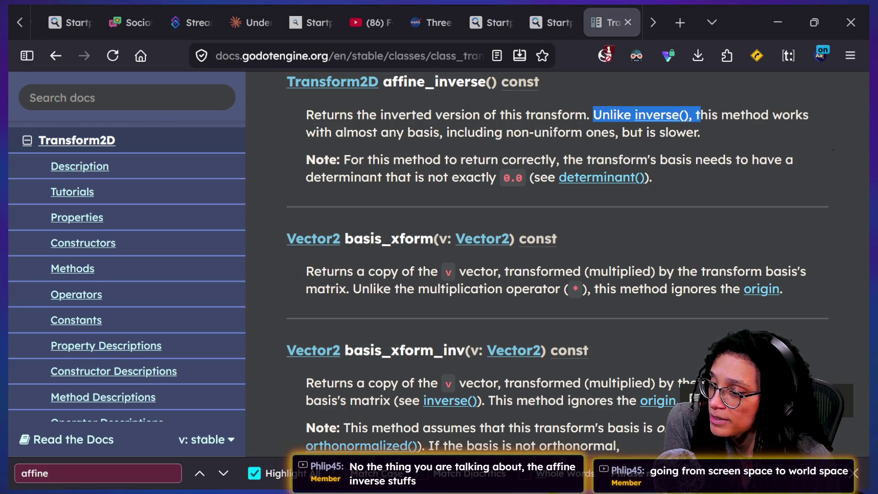
Highlight the Note stating the basis determinant must not be exactly 0.0.
{"action": "mouse_move", "coordinate": [290, 155]}
{"action": "left_mouse_down"}
{"action": "mouse_move", "coordinate": [653, 179]}
{"action": "mouse_move", "coordinate": [448, 125]}
{"action": "mouse_move", "coordinate": [798, 182]}
{"action": "left_mouse_up"}
{"action": "left_click", "coordinate": [423, 113]}
{"action": "left_click", "coordinate": [772, 190]}
{"action": "left_click_drag", "start_coordinate": [638, 134], "coordinate": [687, 178]}
{"action": "left_click", "coordinate": [684, 172]}
{"action": "left_click_drag", "start_coordinate": [477, 159], "coordinate": [696, 180]}
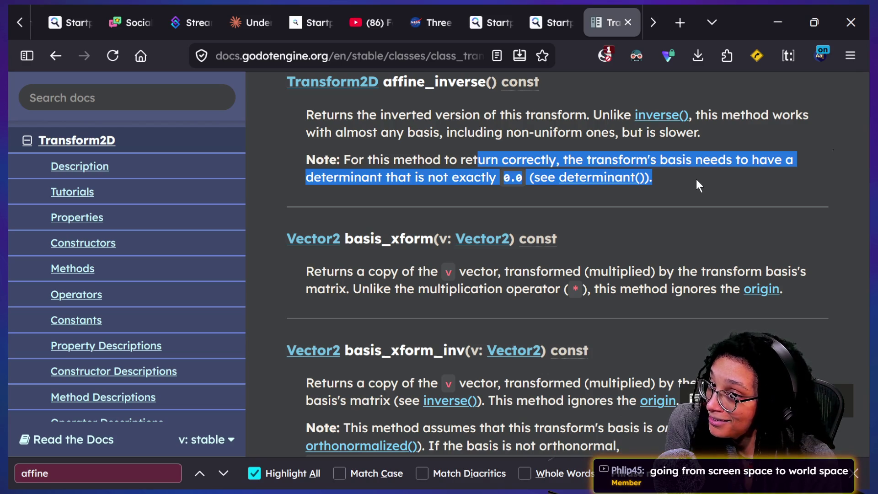
{"action": "mouse_move", "coordinate": [696, 180]}
{"action": "left_mouse_down"}
{"action": "mouse_move", "coordinate": [467, 144]}
{"action": "mouse_move", "coordinate": [750, 192]}
{"action": "left_mouse_up"}
{"action": "left_click", "coordinate": [487, 201]}
{"action": "mouse_move", "coordinate": [334, 167]}
{"action": "left_mouse_down"}
{"action": "mouse_move", "coordinate": [306, 165]}
{"action": "mouse_move", "coordinate": [714, 182]}
{"action": "left_mouse_up"}
{"action": "left_click", "coordinate": [713, 183]}
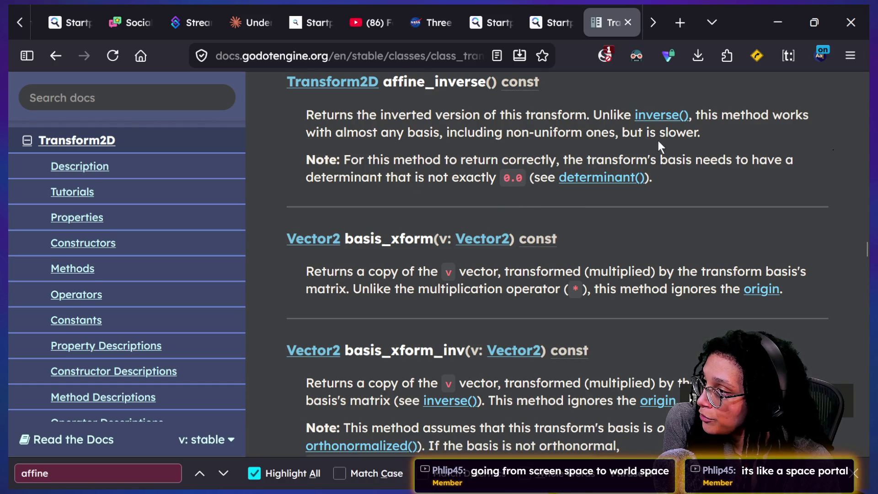
{"action": "left_click_drag", "start_coordinate": [540, 159], "coordinate": [701, 183]}
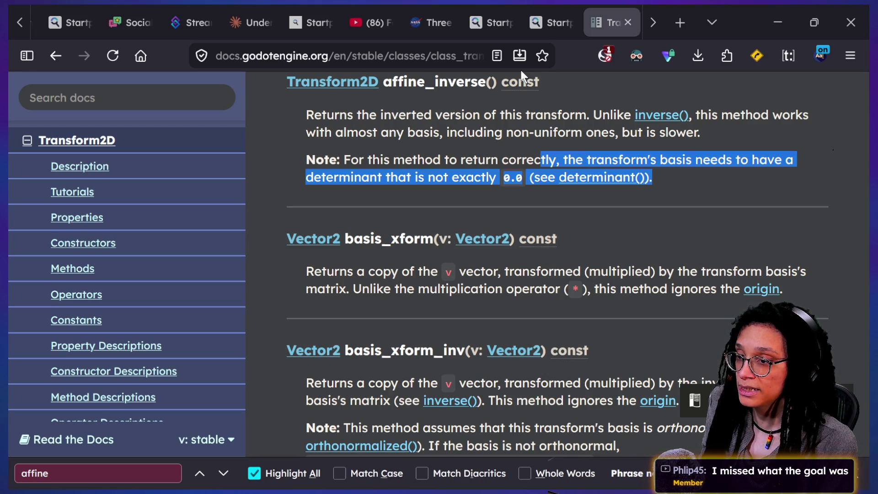
Switch to the running game and walk the character around the level collecting ideas.
{"action": "key", "text": "alt+Tab"}
{"action": "key", "text": "Left"}
{"action": "key", "text": "Left"}
{"action": "key", "text": "Left"}
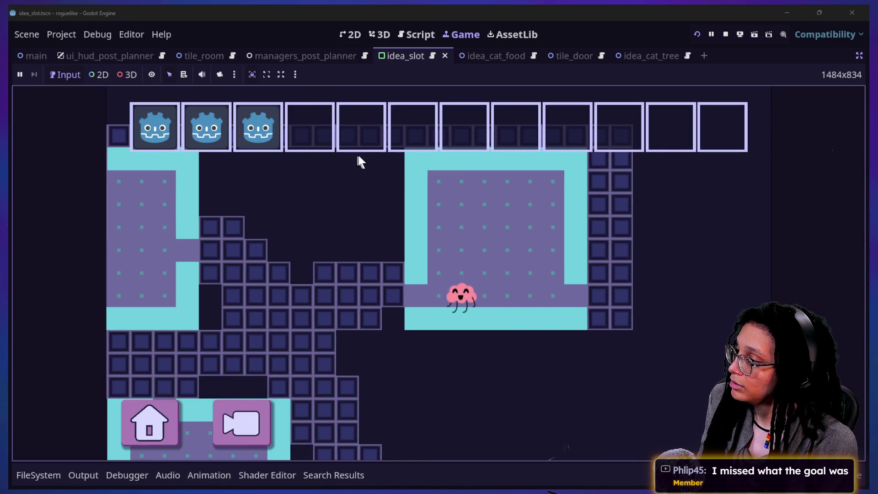
{"action": "key", "text": "Left"}
{"action": "key", "text": "Left"}
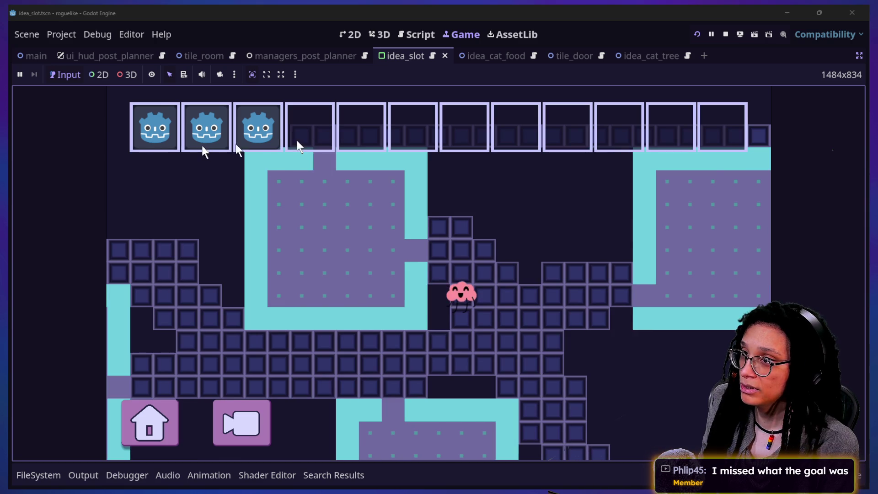
{"action": "key", "text": "Up"}
{"action": "key", "text": "Right"}
{"action": "key", "text": "Left"}
{"action": "key", "text": "Down"}
{"action": "key", "text": "Down"}
{"action": "key", "text": "Down"}
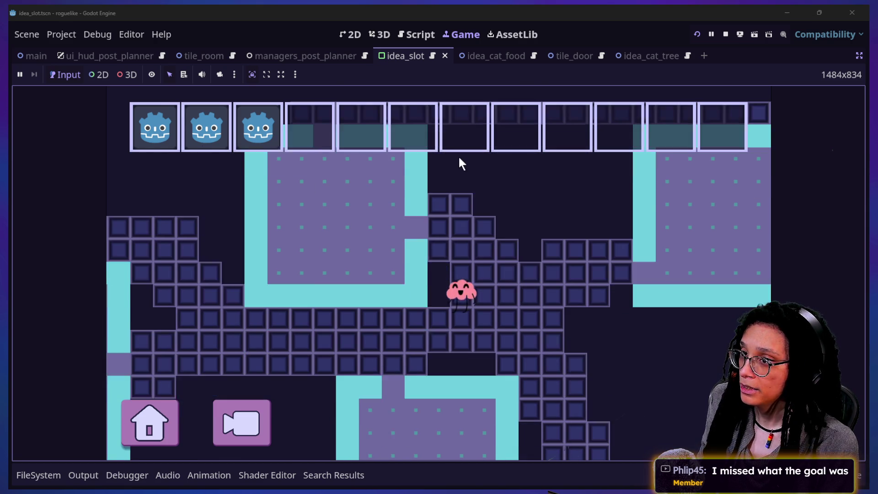
{"action": "key", "text": "Left"}
{"action": "key", "text": "Left"}
{"action": "key", "text": "Left"}
{"action": "key", "text": "Left"}
{"action": "key", "text": "Left"}
{"action": "key", "text": "Left"}
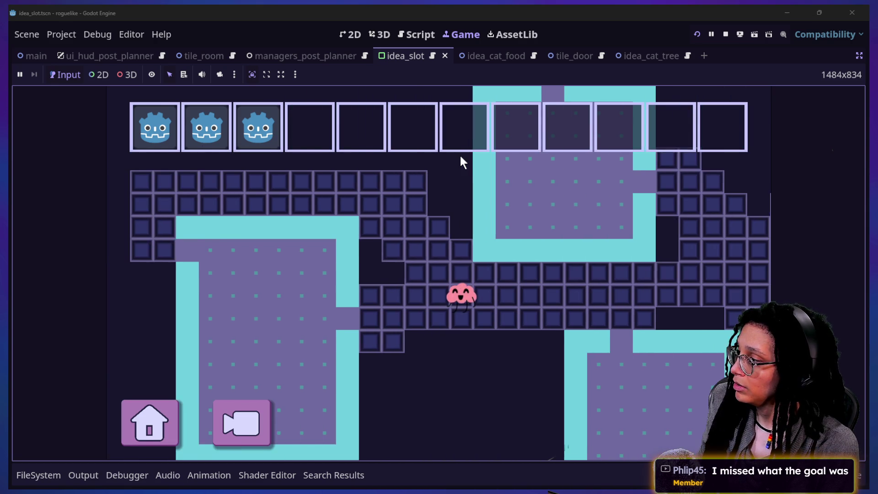
{"action": "key", "text": "Left"}
{"action": "key", "text": "Up"}
{"action": "key", "text": "Up"}
{"action": "key", "text": "Down"}
{"action": "key", "text": "Down"}
{"action": "key", "text": "Down"}
{"action": "key", "text": "Right"}
{"action": "key", "text": "Right"}
{"action": "key", "text": "Right"}
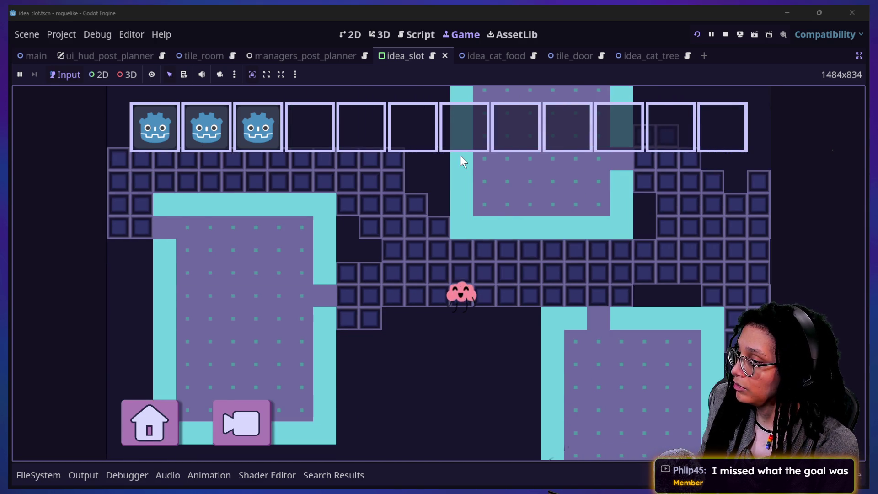
{"action": "key", "text": "Down"}
{"action": "key", "text": "Down"}
{"action": "key", "text": "Down"}
{"action": "key", "text": "Up"}
{"action": "key", "text": "Up"}
{"action": "key", "text": "Up"}
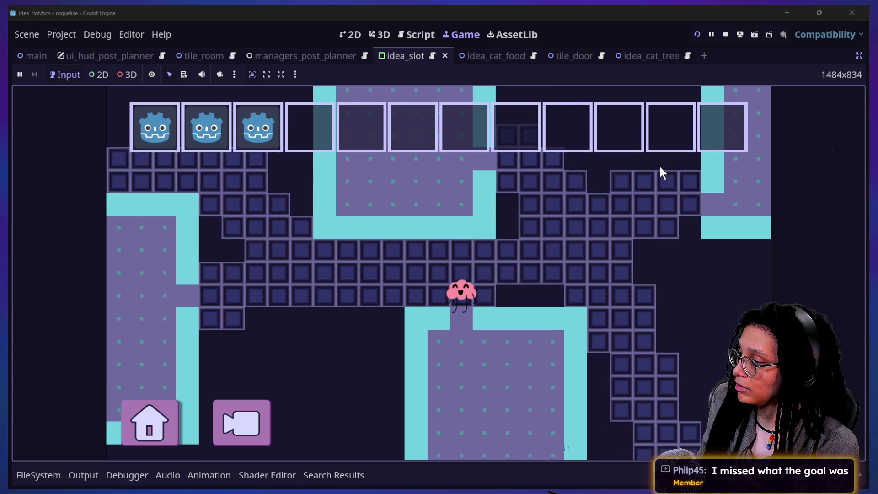
Walk the character right and down into the cat-food room, with six idea slots filled.
{"action": "key", "text": "Up"}
{"action": "key", "text": "Up"}
{"action": "key", "text": "Right"}
{"action": "key", "text": "Right"}
{"action": "key", "text": "Right"}
{"action": "key", "text": "Right"}
{"action": "key", "text": "Right"}
{"action": "key", "text": "Right"}
{"action": "key", "text": "Right"}
{"action": "key", "text": "Right"}
{"action": "key", "text": "Down"}
{"action": "key", "text": "Down"}
{"action": "key", "text": "Down"}
{"action": "key", "text": "Down"}
{"action": "key", "text": "Down"}
{"action": "key", "text": "Down"}
{"action": "key", "text": "Right"}
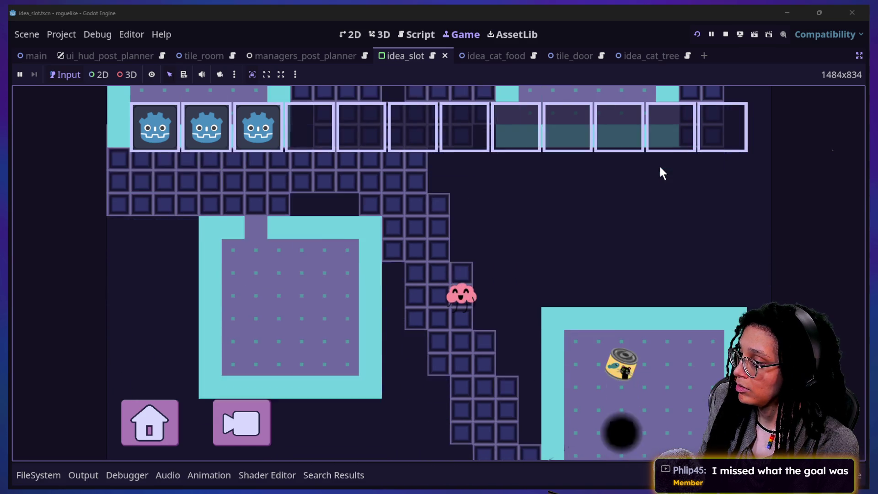
{"action": "key", "text": "Down"}
{"action": "key", "text": "Down"}
{"action": "key", "text": "Down"}
{"action": "key", "text": "Right"}
{"action": "key", "text": "Right"}
{"action": "key", "text": "Right"}
{"action": "key", "text": "Down"}
{"action": "key", "text": "Down"}
{"action": "key", "text": "Down"}
{"action": "key", "text": "Right"}
{"action": "key", "text": "Right"}
{"action": "key", "text": "Right"}
{"action": "key", "text": "Down"}
{"action": "key", "text": "Down"}
{"action": "key", "text": "Down"}
{"action": "key", "text": "Right"}
{"action": "key", "text": "Up"}
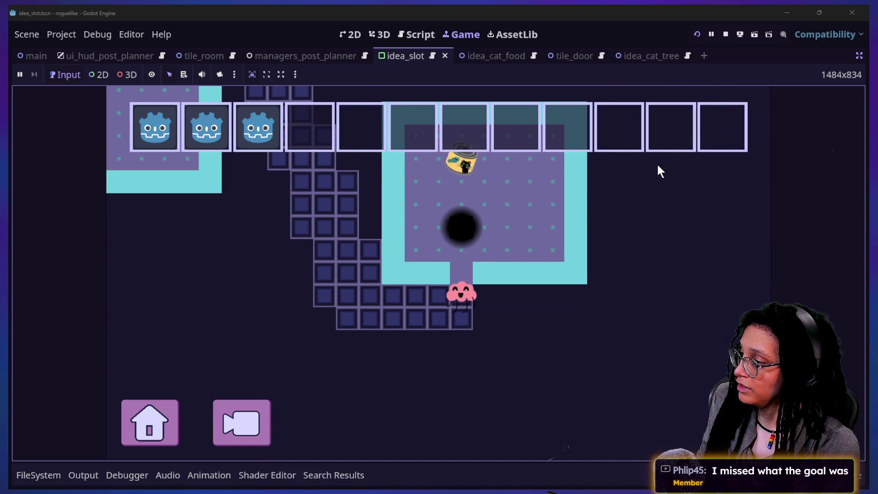
{"action": "key", "text": "Left"}
{"action": "key", "text": "Up"}
{"action": "key", "text": "Up"}
{"action": "key", "text": "Left"}
{"action": "key", "text": "Up"}
{"action": "key", "text": "Up"}
{"action": "key", "text": "Up"}
{"action": "key", "text": "Up"}
{"action": "key", "text": "Right"}
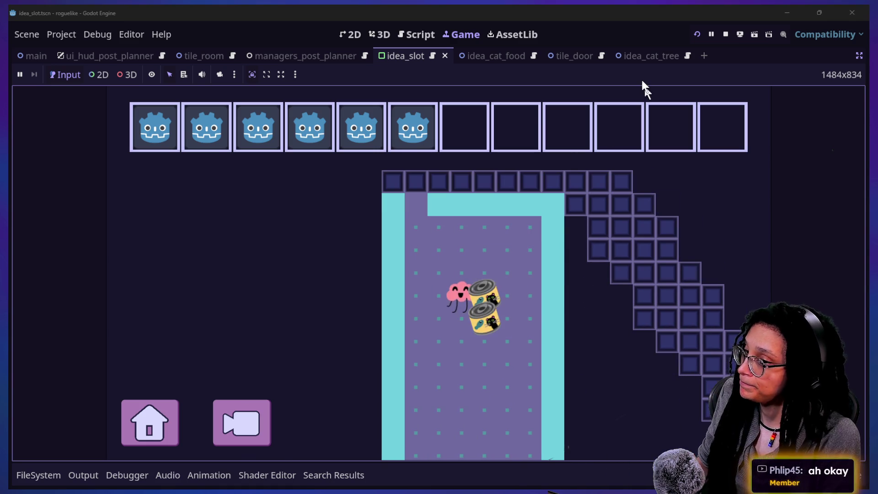
Leave the running game and scroll through idea_slot.gd's spawn and logging functions.
{"action": "left_click", "coordinate": [417, 34]}
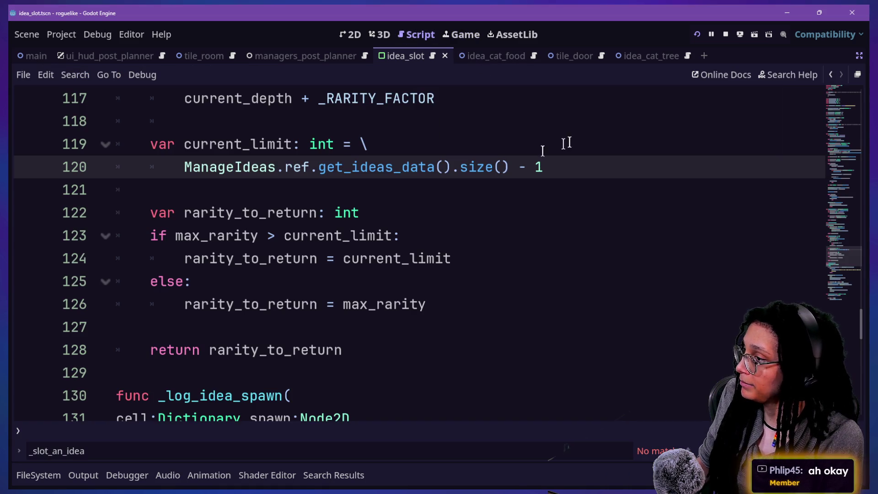
{"action": "scroll", "coordinate": [549, 157], "scroll_direction": "up", "scroll_amount": 5}
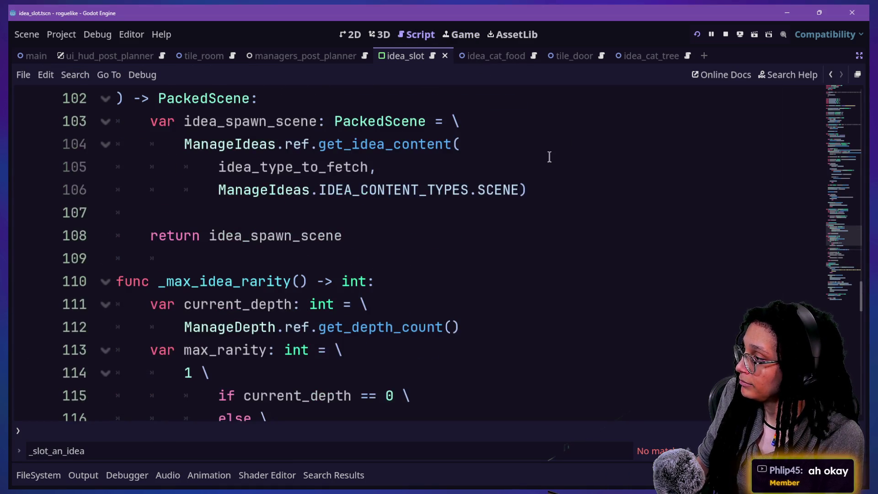
{"action": "scroll", "coordinate": [549, 157], "scroll_direction": "down", "scroll_amount": 4}
{"action": "scroll", "coordinate": [549, 157], "scroll_direction": "down", "scroll_amount": 2}
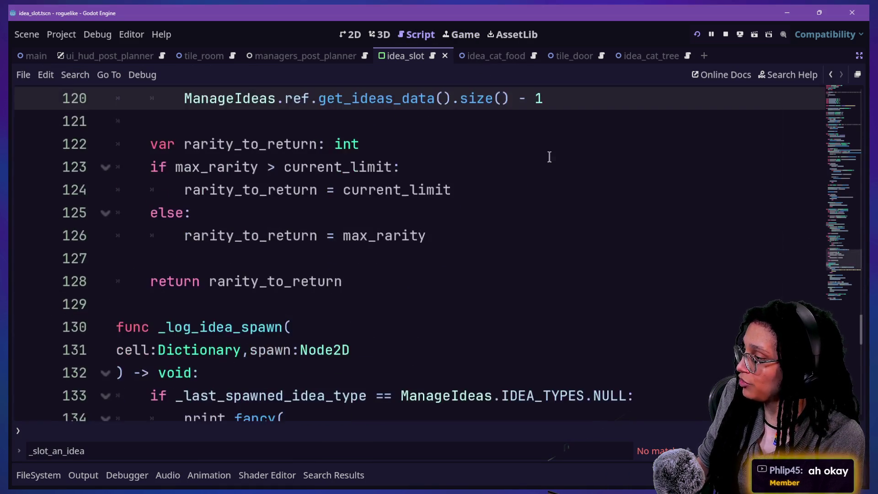
{"action": "scroll", "coordinate": [549, 157], "scroll_direction": "down", "scroll_amount": 1}
{"action": "scroll", "coordinate": [549, 156], "scroll_direction": "down", "scroll_amount": 10}
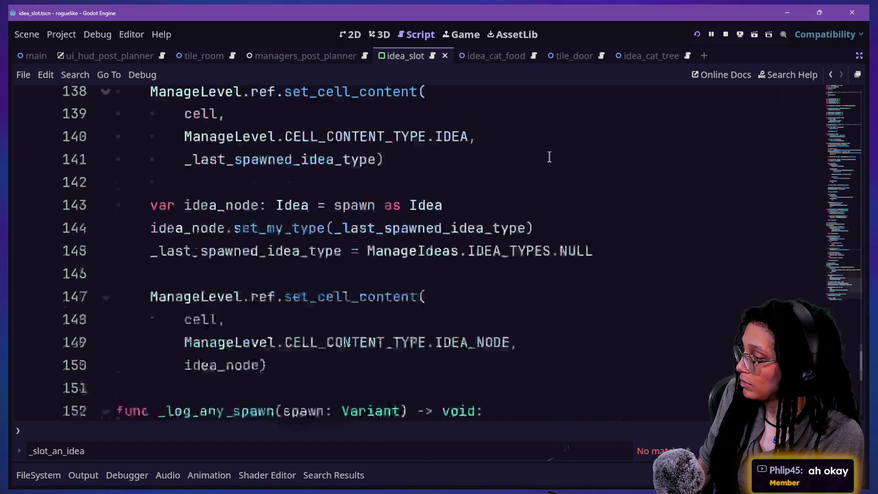
{"action": "scroll", "coordinate": [549, 157], "scroll_direction": "up", "scroll_amount": 3}
{"action": "scroll", "coordinate": [417, 224], "scroll_direction": "up", "scroll_amount": 20}
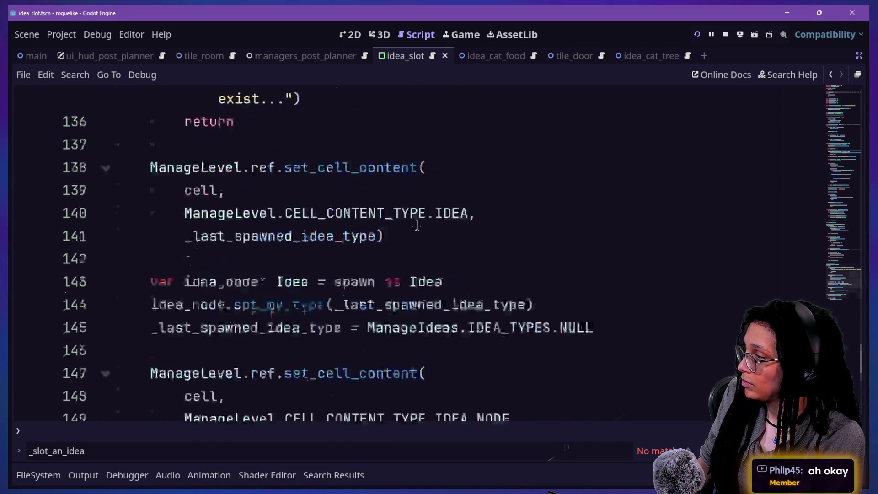
Search all project files for animate_to_a_slot.
{"action": "scroll", "coordinate": [417, 225], "scroll_direction": "down", "scroll_amount": 1}
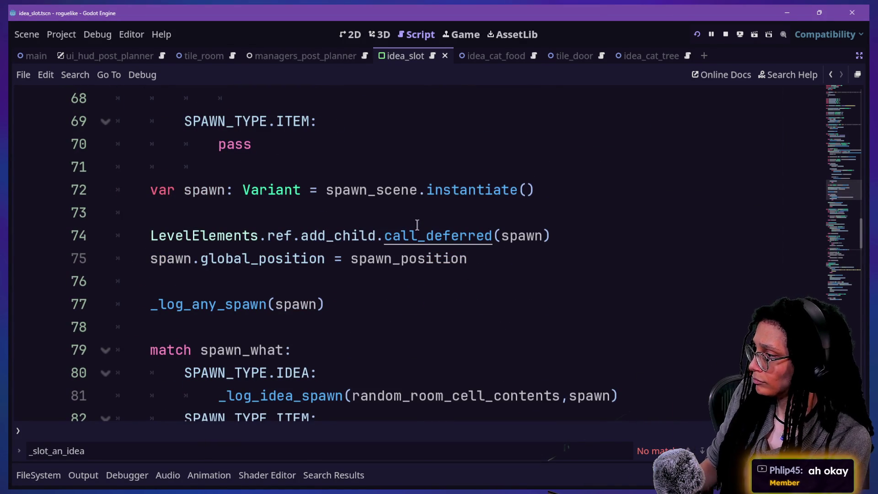
{"action": "key", "text": "ctrl+shift+f"}
{"action": "key", "text": "Return"}
Open the animate_to_a_slot definition in idea.gd, checking its call at line 33.
{"action": "left_click", "coordinate": [93, 284]}
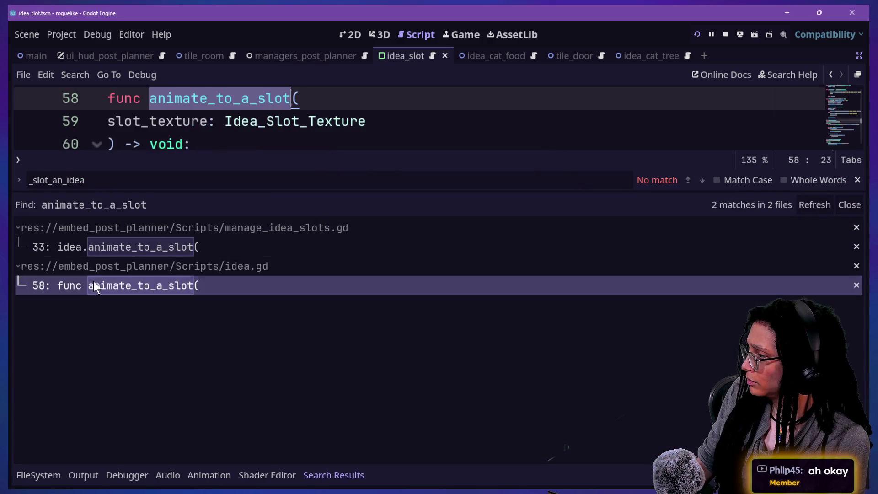
{"action": "left_click", "coordinate": [97, 245]}
{"action": "left_click", "coordinate": [126, 285]}
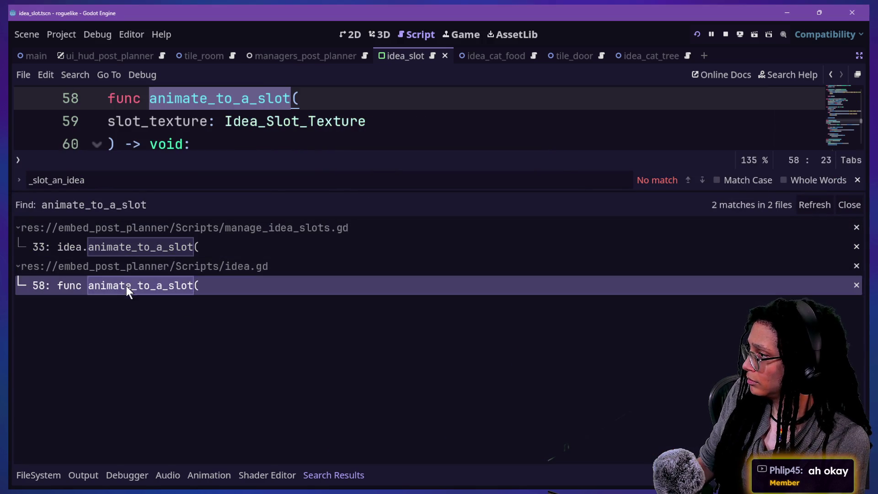
{"action": "left_click", "coordinate": [166, 144]}
{"action": "left_click", "coordinate": [83, 475]}
{"action": "left_click", "coordinate": [83, 475]}
Trim global_position from slot_position on line 61, undoing and redoing back to get_parent().
{"action": "left_click", "coordinate": [700, 192]}
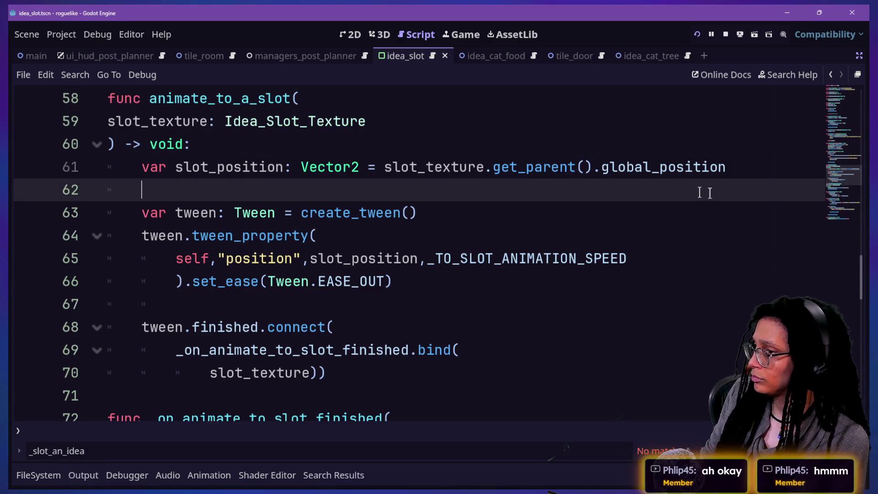
{"action": "left_click_drag", "start_coordinate": [730, 166], "coordinate": [611, 170]}
{"action": "key", "text": "BackSpace"}
{"action": "key", "text": "BackSpace"}
{"action": "type", "text": "ffin"}
{"action": "key", "text": "BackSpace"}
{"action": "key", "text": "BackSpace"}
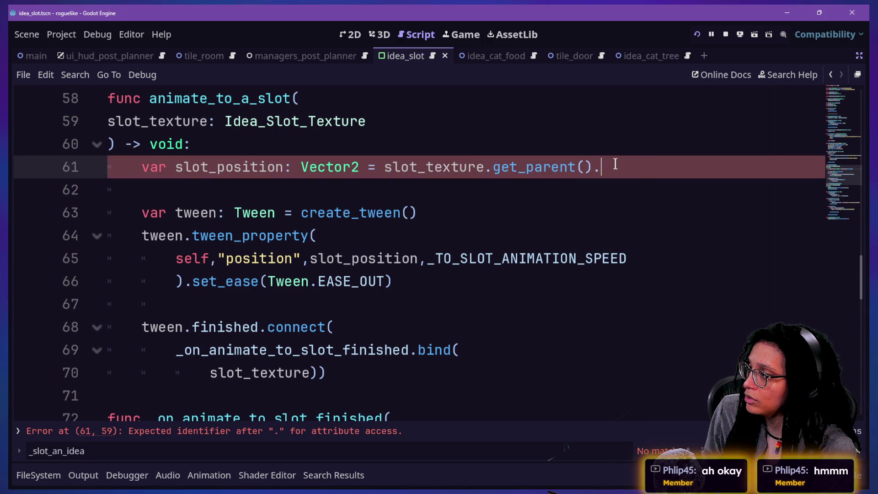
{"action": "key", "text": "ctrl+z"}
{"action": "key", "text": "ctrl+z"}
{"action": "key", "text": "ctrl+z"}
{"action": "key", "text": "ctrl+y"}
{"action": "key", "text": "ctrl+y"}
{"action": "key", "text": "ctrl+y"}
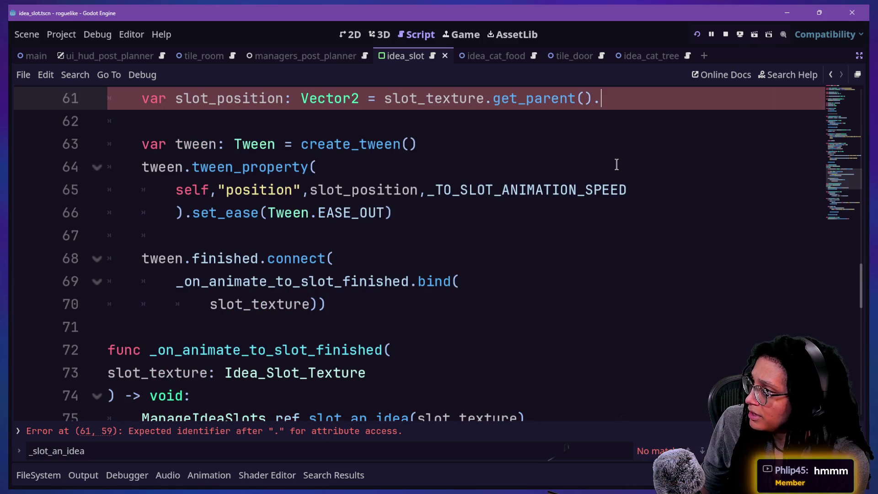
{"action": "scroll", "coordinate": [616, 164], "scroll_direction": "up", "scroll_amount": 2}
Add a new line declaring a slot_itself variable typed PanelContainer above slot_position.
{"action": "left_click", "coordinate": [505, 223]}
{"action": "key", "text": "Return"}
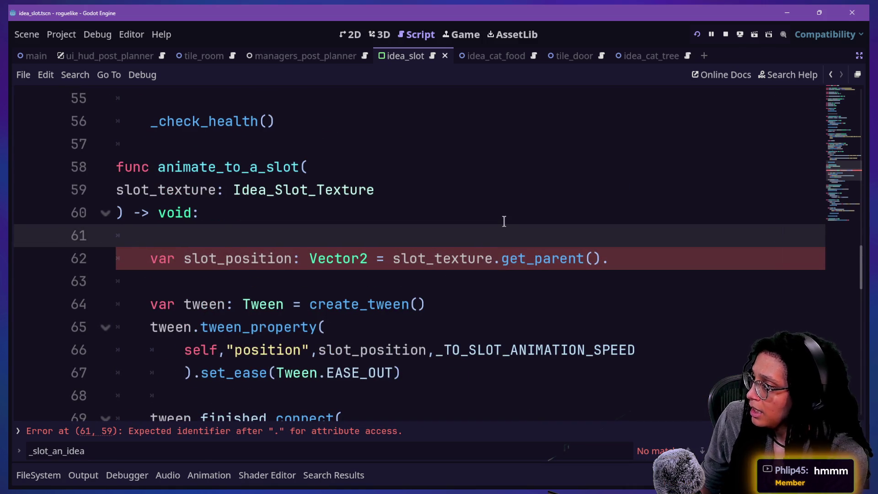
{"action": "type", "text": "var"}
{"action": "left_click", "coordinate": [606, 258]}
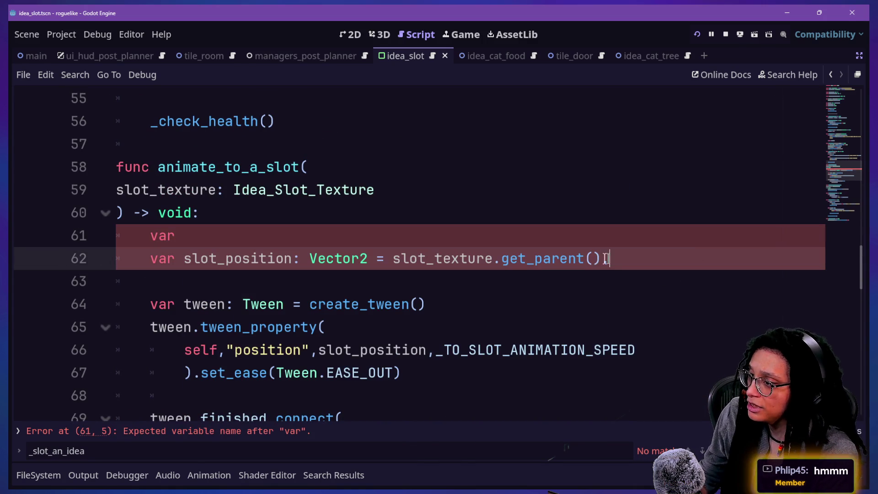
{"action": "left_click_drag", "start_coordinate": [599, 261], "coordinate": [377, 267]}
{"action": "key", "text": "ctrl+c"}
{"action": "left_click", "coordinate": [361, 232]}
{"action": "type", "text": "slot_itself: Pa"}
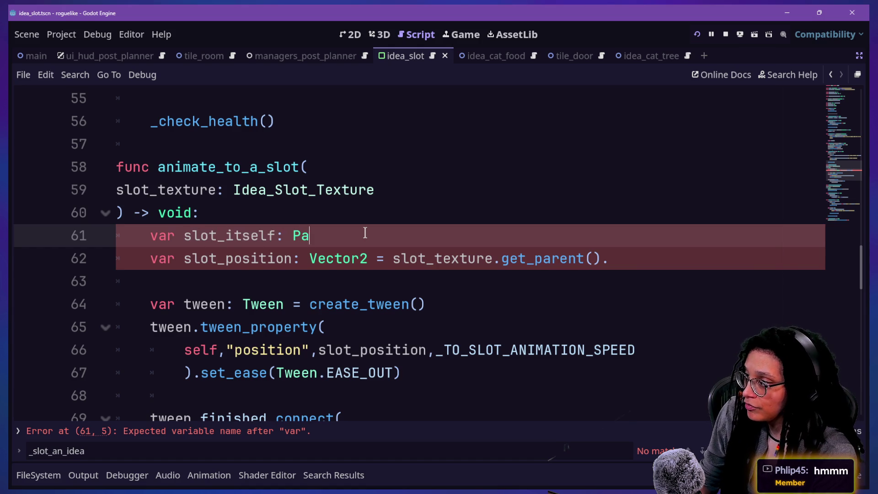
{"action": "type", "text": "nelCon"}
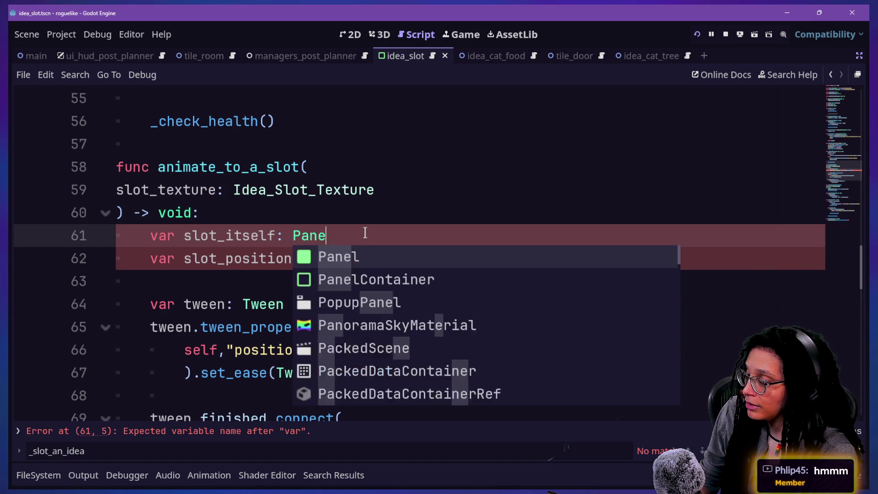
{"action": "key", "text": "Return"}
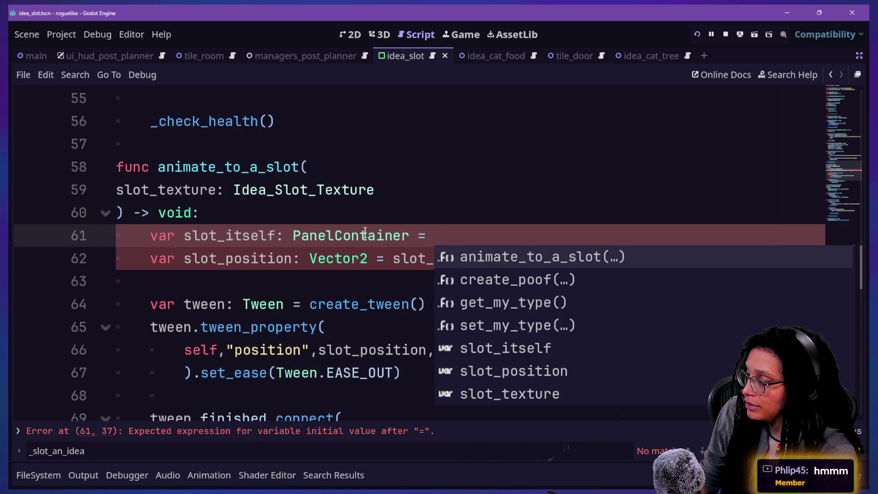
{"action": "left_click", "coordinate": [365, 231]}
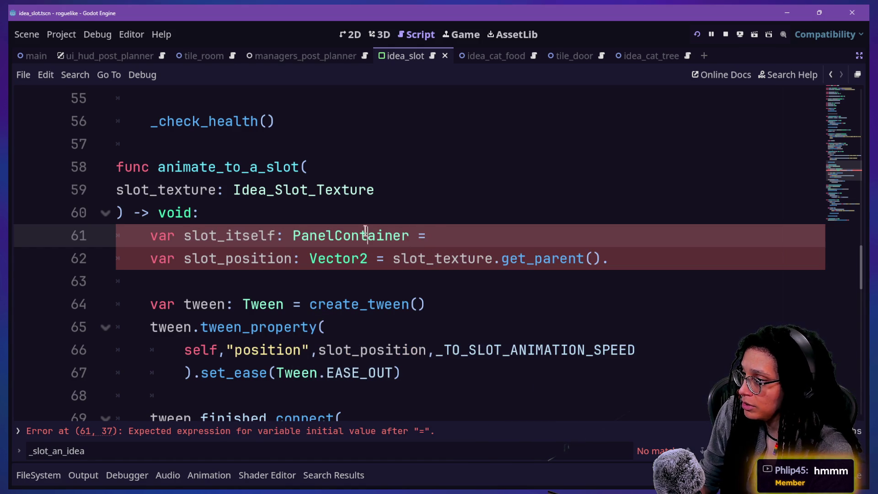
Assign slot_itself = slot_texture.get_parent() as PanelContainer, split with a backslash continuation.
{"action": "key", "text": "ctrl+v"}
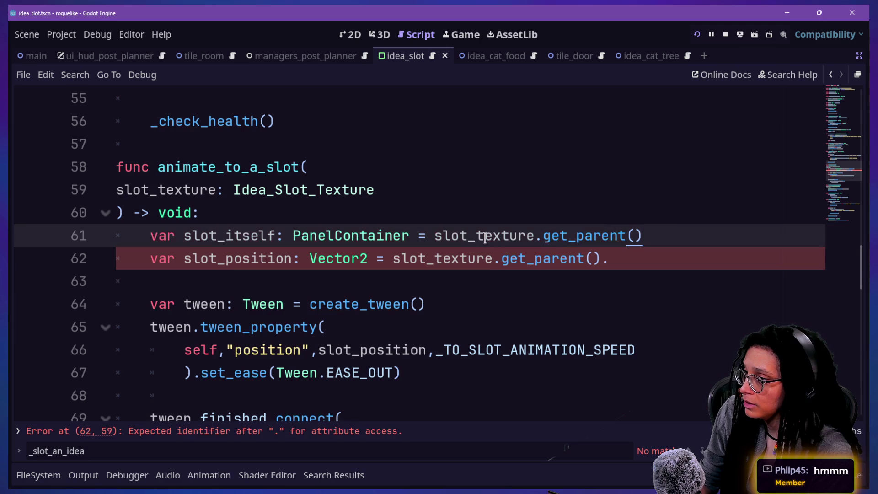
{"action": "type", "text": " as"}
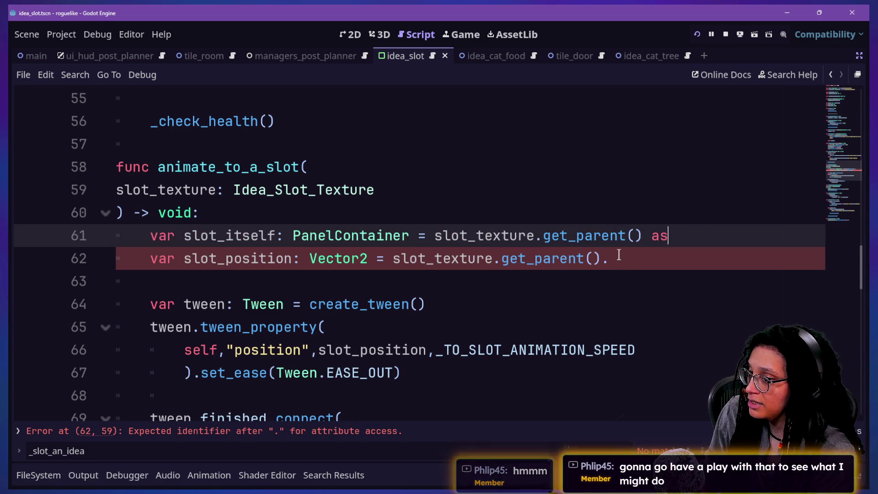
{"action": "type", "text": " PanelContainer"}
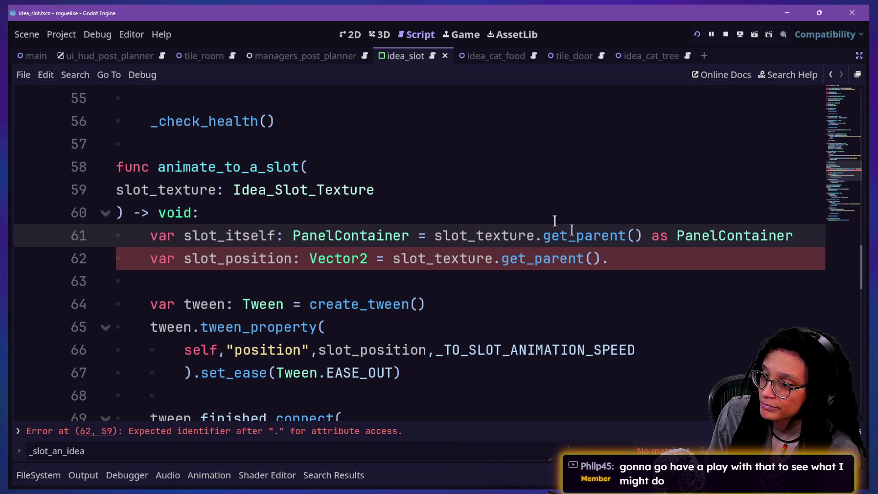
{"action": "left_click", "coordinate": [526, 200]}
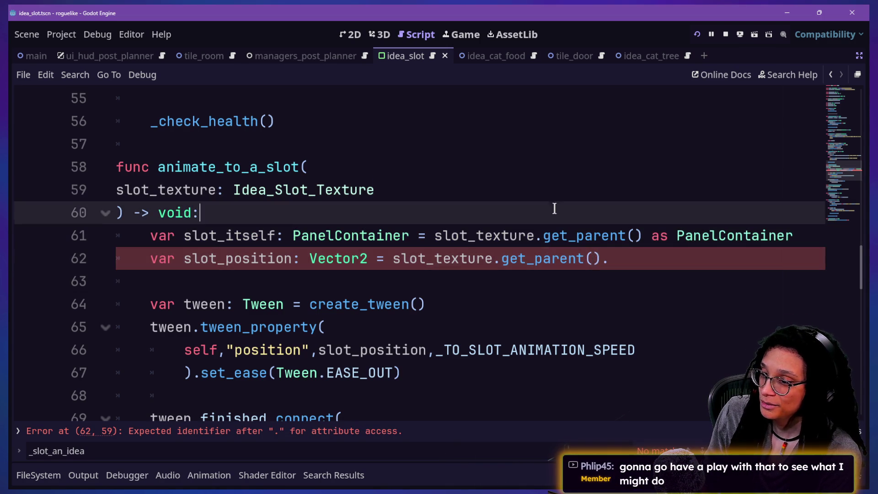
{"action": "left_click_drag", "start_coordinate": [555, 208], "coordinate": [589, 260]}
{"action": "left_click", "coordinate": [590, 259]}
{"action": "left_click", "coordinate": [435, 236]}
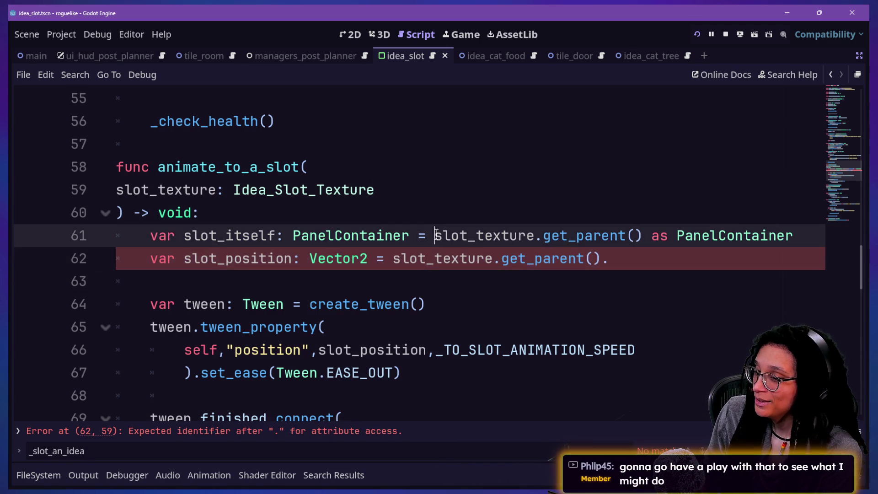
{"action": "type", "text": "\\"}
{"action": "key", "text": "Return"}
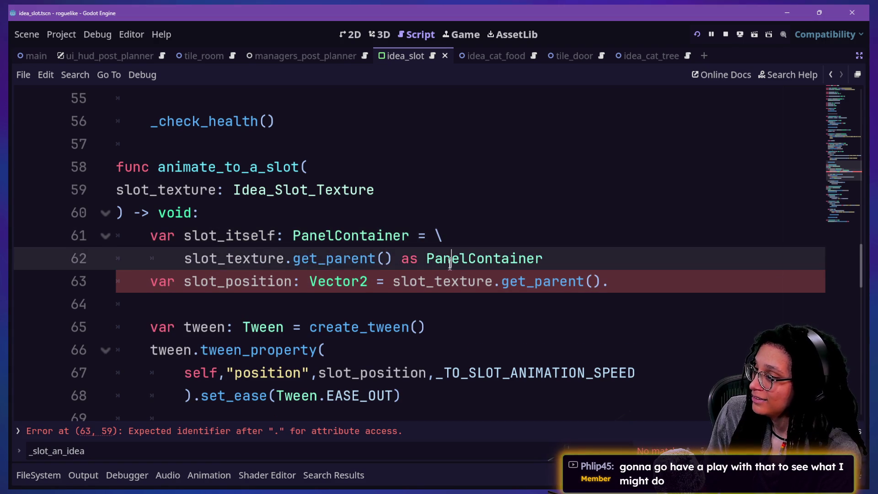
Replace slot_position's old expression with slot_itself. and search the help for affine.
{"action": "left_click", "coordinate": [430, 304]}
{"action": "key", "text": "ctrl+equal"}
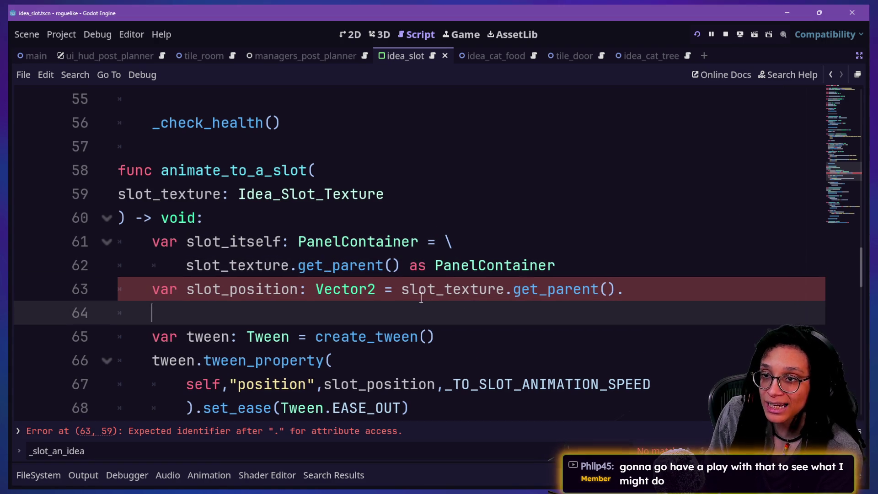
{"action": "left_click_drag", "start_coordinate": [423, 303], "coordinate": [474, 301]}
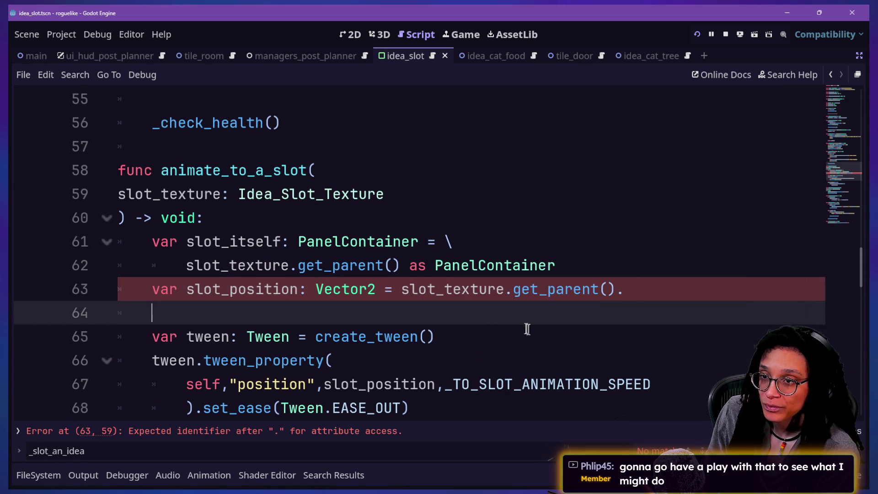
{"action": "left_click", "coordinate": [521, 329]}
{"action": "mouse_move", "coordinate": [621, 291]}
{"action": "left_mouse_down"}
{"action": "mouse_move", "coordinate": [348, 265]}
{"action": "mouse_move", "coordinate": [387, 286]}
{"action": "left_mouse_up"}
{"action": "key", "text": "BackSpace"}
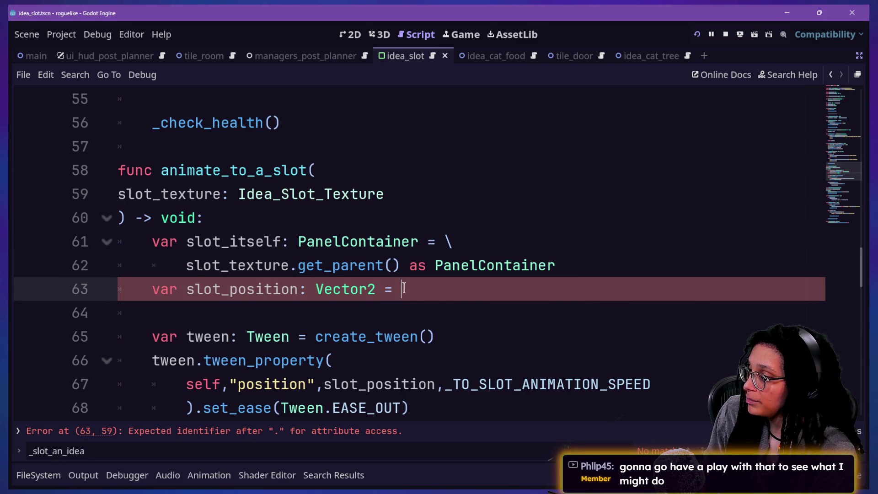
{"action": "type", "text": "slot_"}
{"action": "type", "text": "it"}
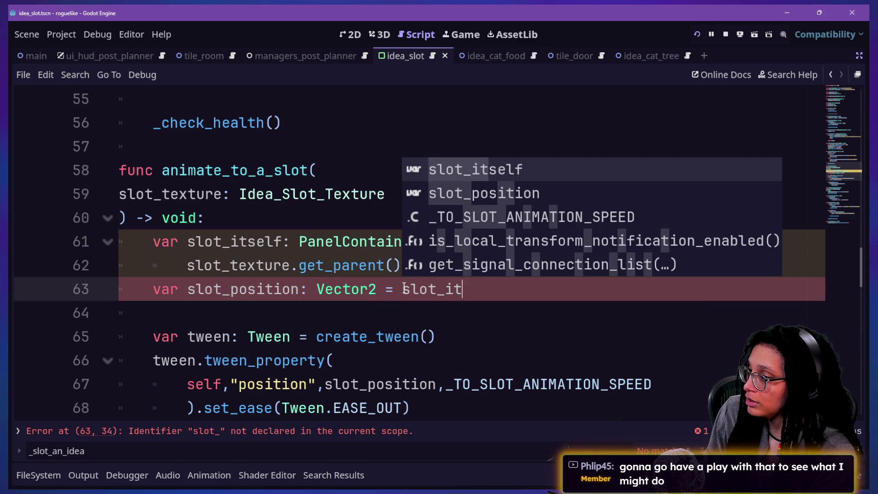
{"action": "type", "text": "self.affine"}
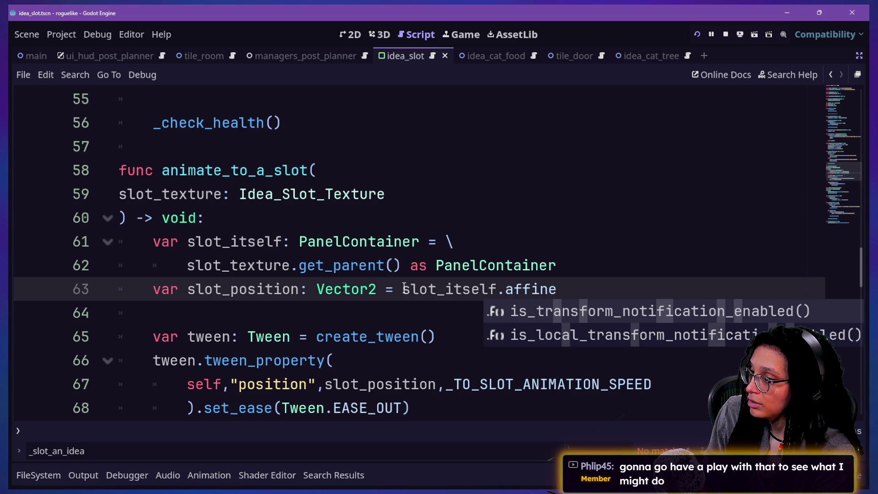
{"action": "key", "text": "BackSpace"}
{"action": "key", "text": "BackSpace"}
{"action": "key", "text": "BackSpace"}
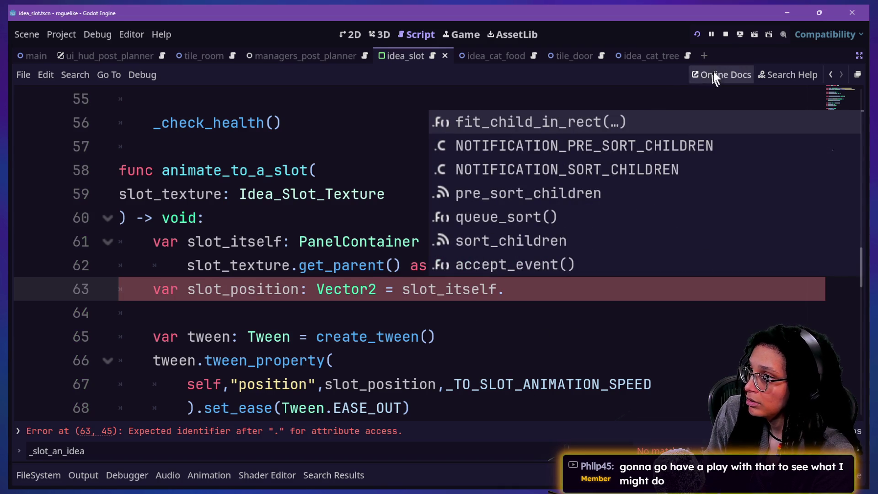
{"action": "left_click", "coordinate": [777, 75]}
{"action": "type", "text": "affine"}
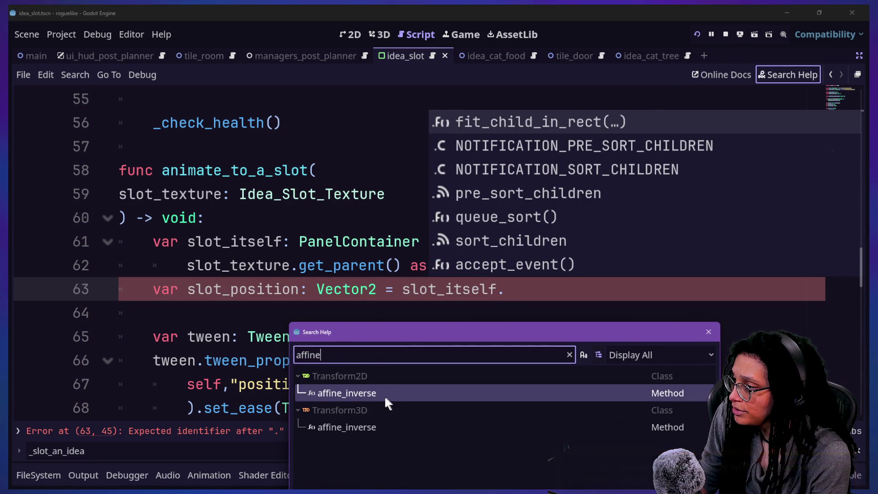
Set slot_position to slot_itself.get_global_transform_with_canvas().
{"action": "left_click", "coordinate": [303, 241]}
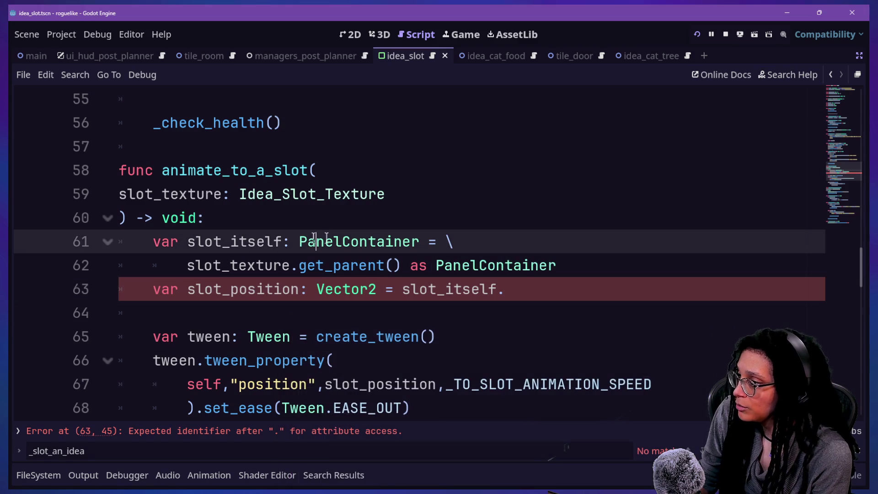
{"action": "left_click", "coordinate": [571, 288]}
{"action": "type", "text": "get"}
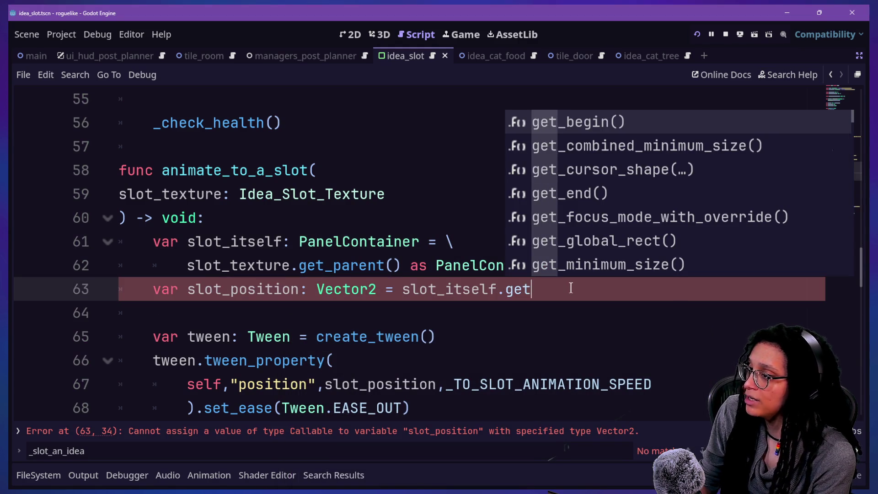
{"action": "type", "text": "_canvas"}
{"action": "key", "text": "Down"}
{"action": "key", "text": "Down"}
{"action": "key", "text": "Down"}
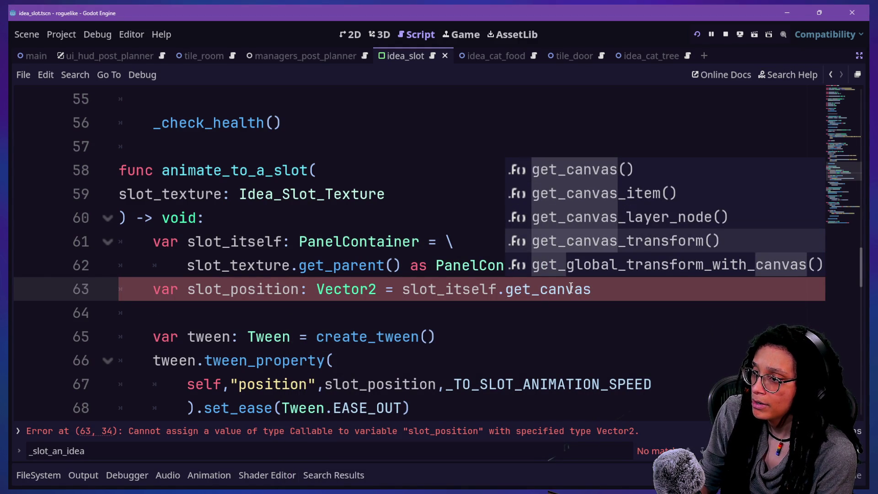
{"action": "key", "text": "Down"}
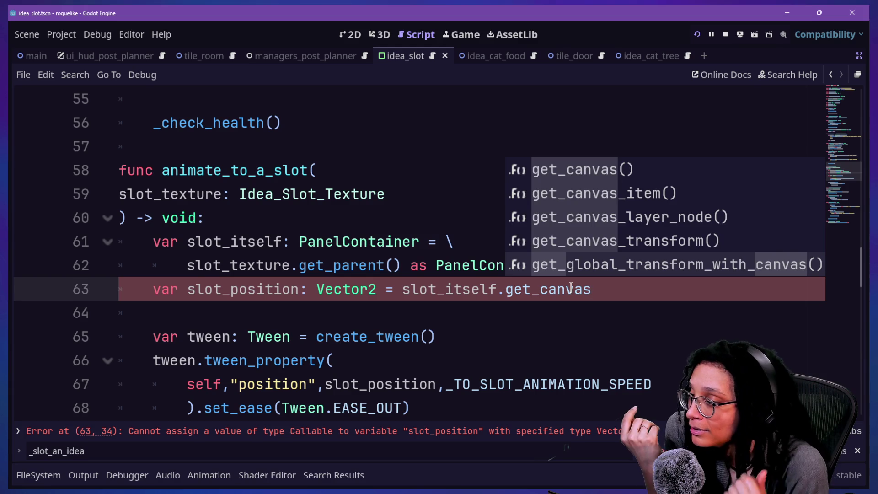
{"action": "key", "text": "Return"}
{"action": "mouse_move", "coordinate": [560, 293]}
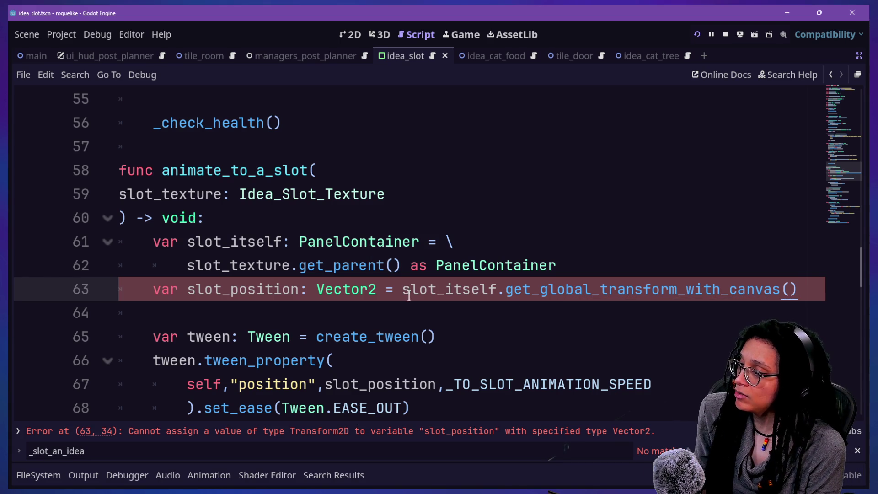
Continue the line with .affine_inverse().origin after a backslash break, and save the script.
{"action": "type", "text": "\\"}
{"action": "key", "text": "Return"}
{"action": "key", "text": "Tab"}
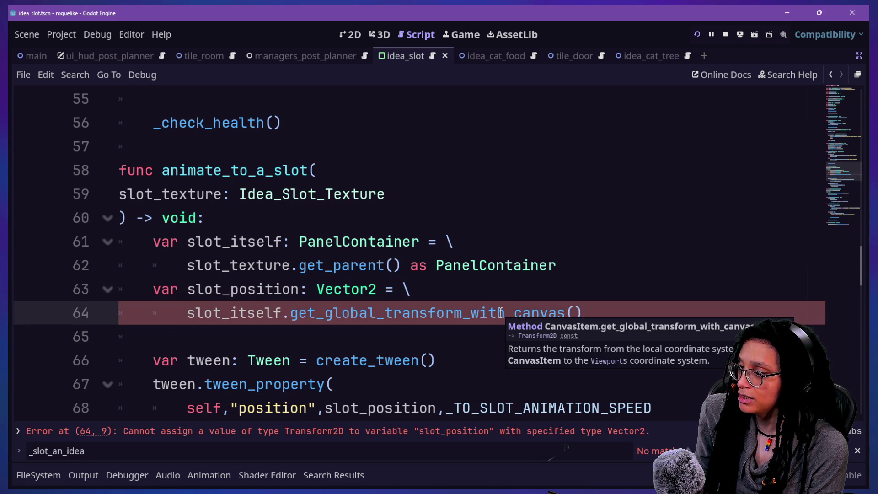
{"action": "left_click", "coordinate": [586, 314]}
{"action": "type", "text": "affine"}
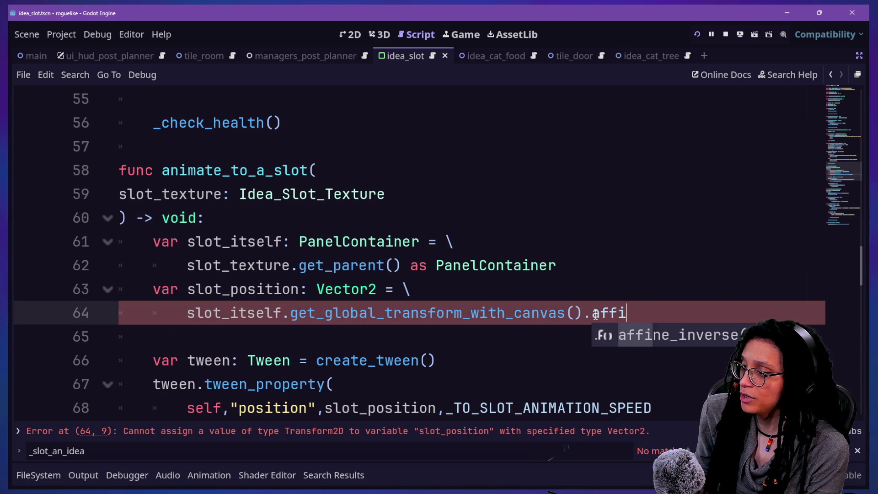
{"action": "key", "text": "Return"}
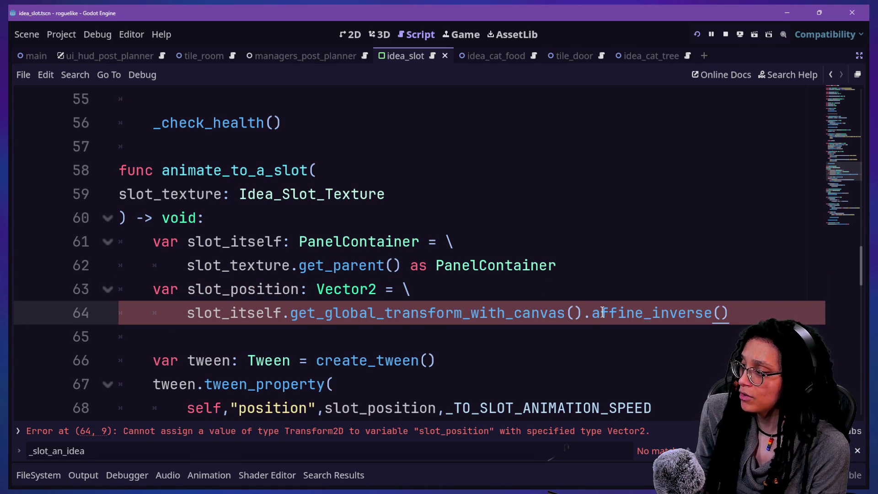
{"action": "mouse_move", "coordinate": [602, 311]}
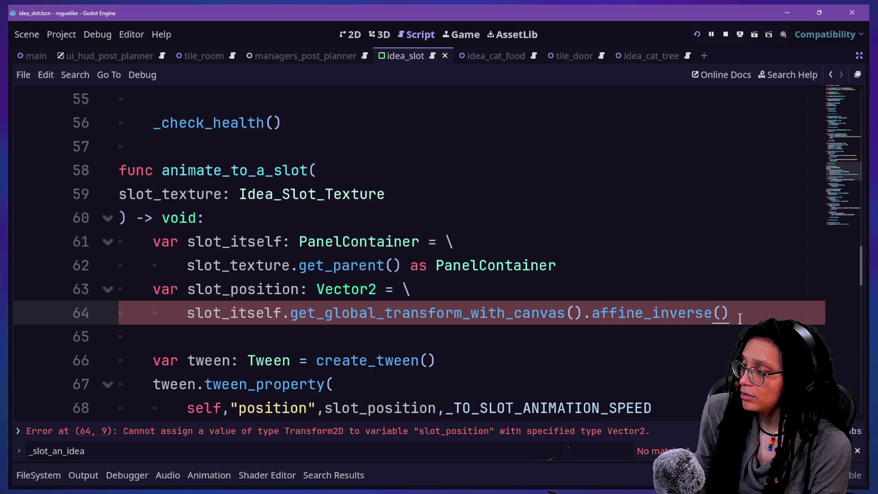
{"action": "type", "text": ".origin"}
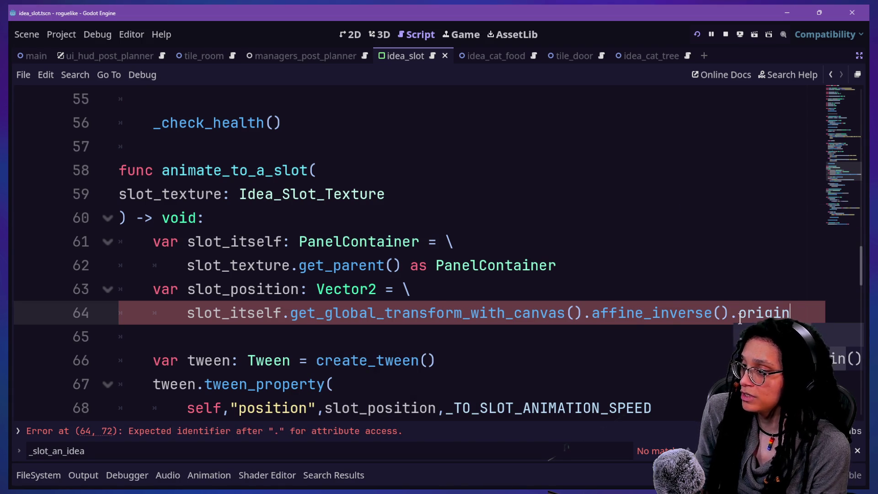
{"action": "left_click", "coordinate": [513, 286]}
{"action": "key", "text": "ctrl+s"}
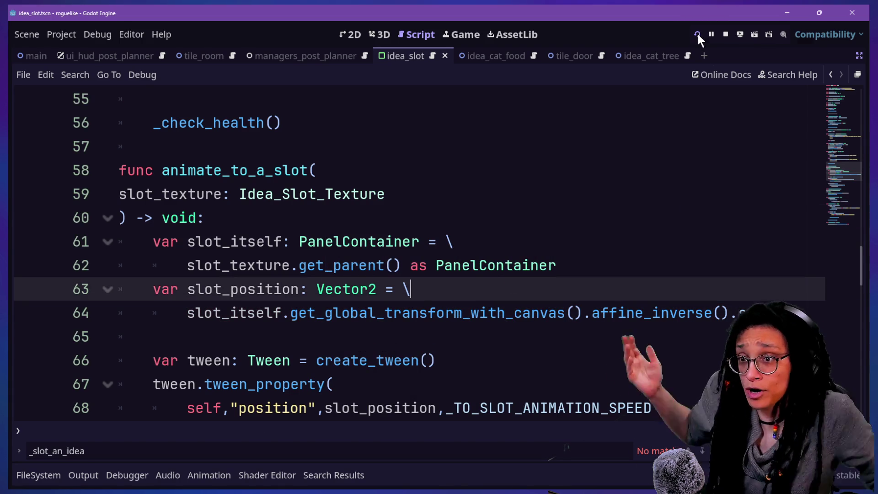
{"action": "left_click", "coordinate": [696, 35]}
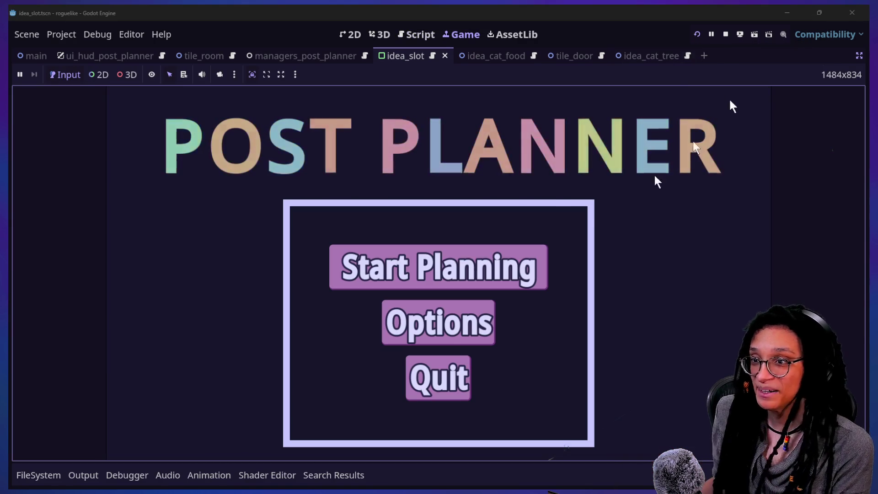
{"action": "left_click", "coordinate": [531, 260]}
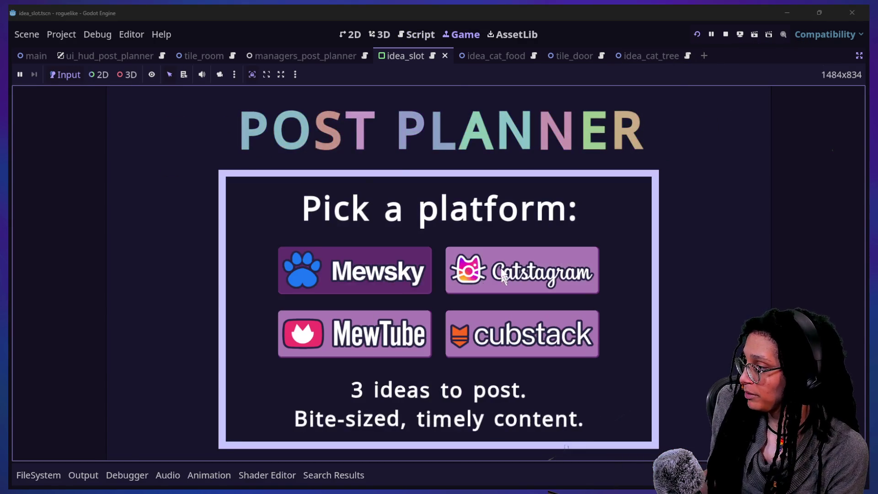
{"action": "left_click", "coordinate": [382, 277]}
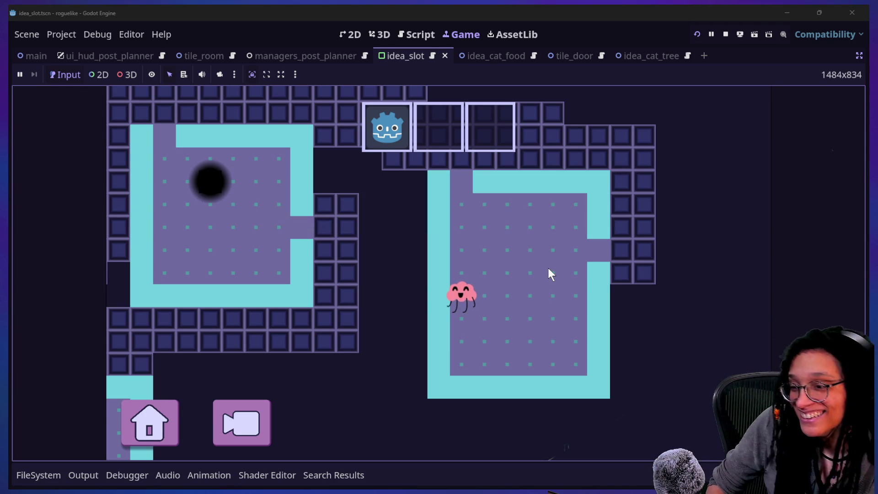
{"action": "key", "text": "Up"}
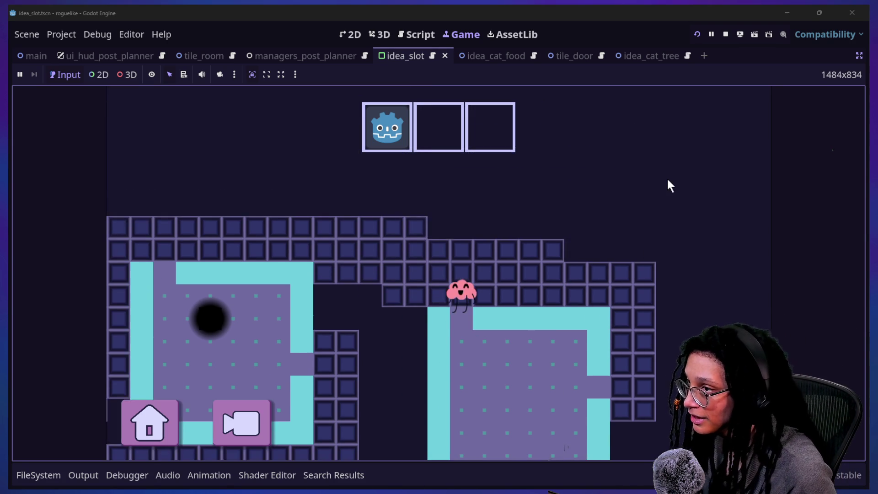
{"action": "key", "text": "Right"}
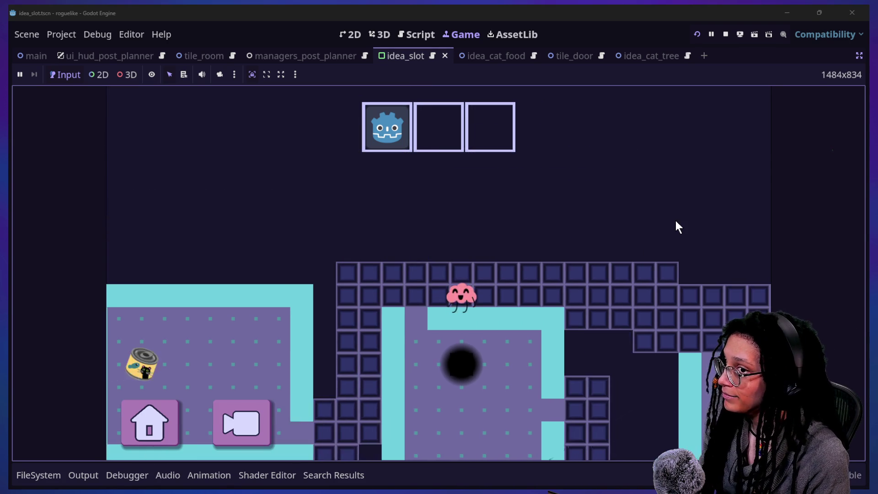
{"action": "key", "text": "Left"}
{"action": "key", "text": "Down"}
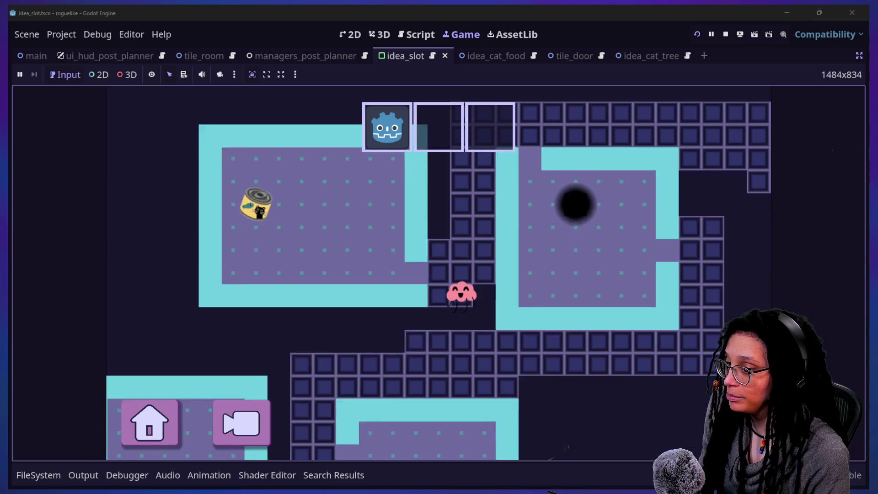
{"action": "key", "text": "Up"}
{"action": "key", "text": "Left"}
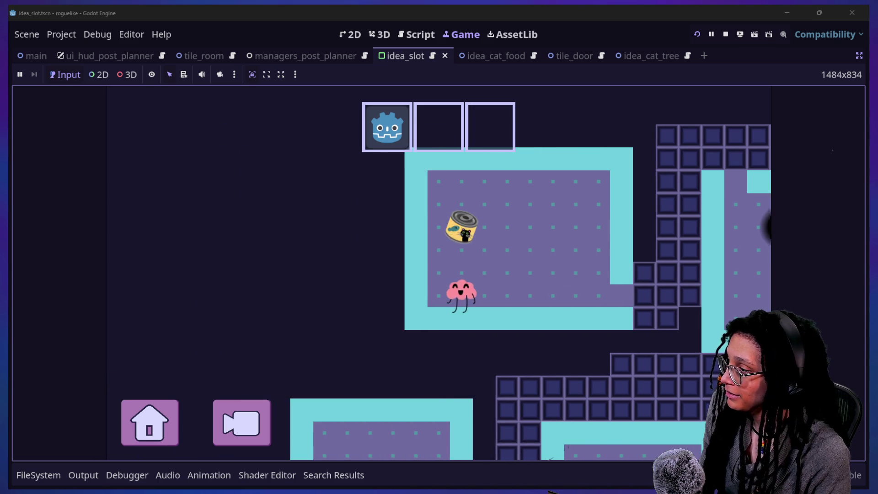
{"action": "key", "text": "Up"}
{"action": "key", "text": "Up"}
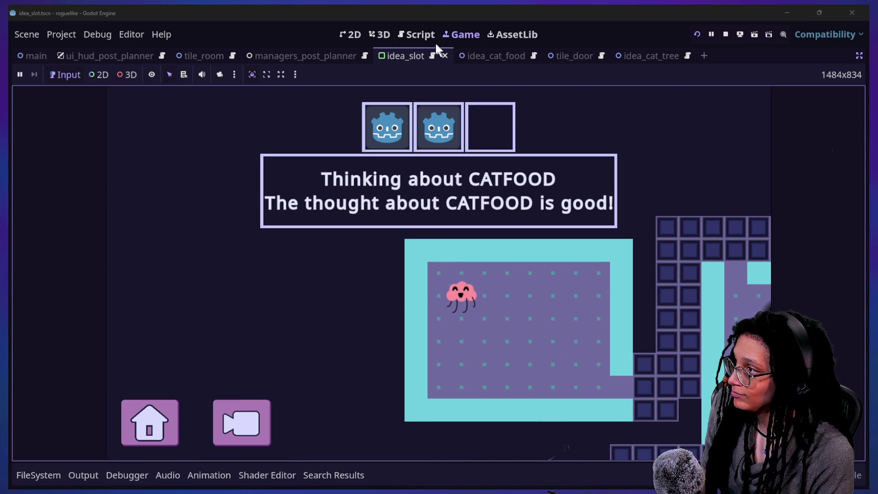
{"action": "left_click", "coordinate": [416, 34]}
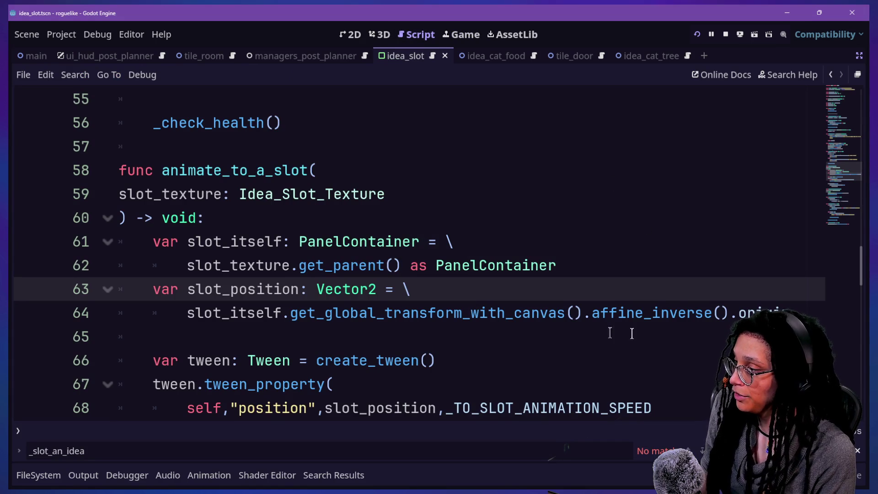
Add a continued line subtracting position from the slot origin.
{"action": "left_click", "coordinate": [800, 308]}
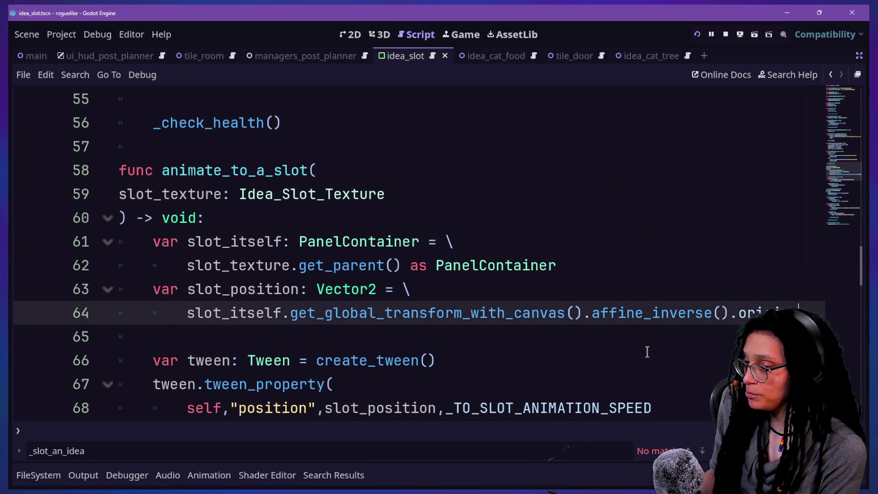
{"action": "type", "text": "\\"}
{"action": "key", "text": "Return"}
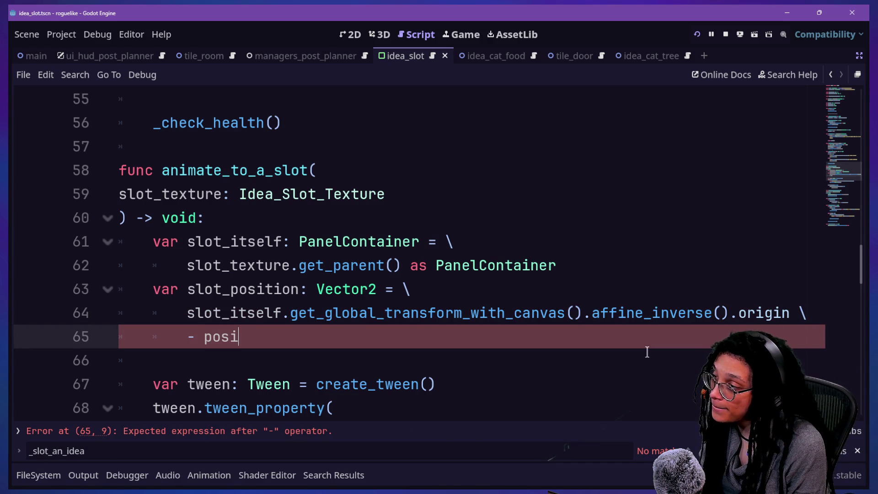
{"action": "type", "text": "tion"}
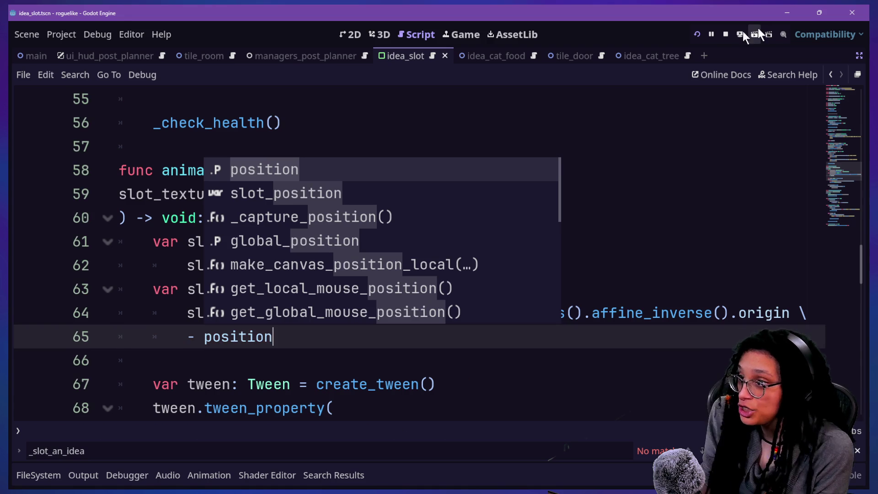
Playtest with Catstagram, grab the cat food, and return to the idea_slot script.
{"action": "left_click", "coordinate": [696, 34]}
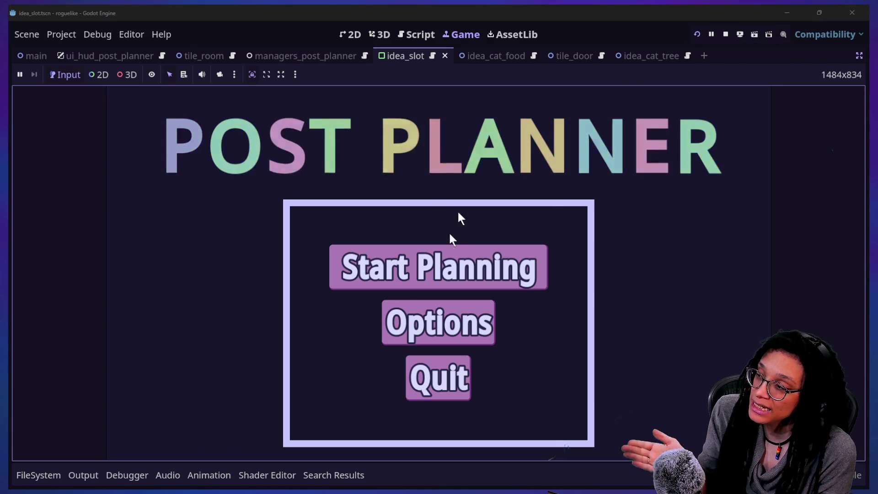
{"action": "left_click", "coordinate": [453, 258]}
{"action": "left_click", "coordinate": [512, 256]}
{"action": "key", "text": "Left"}
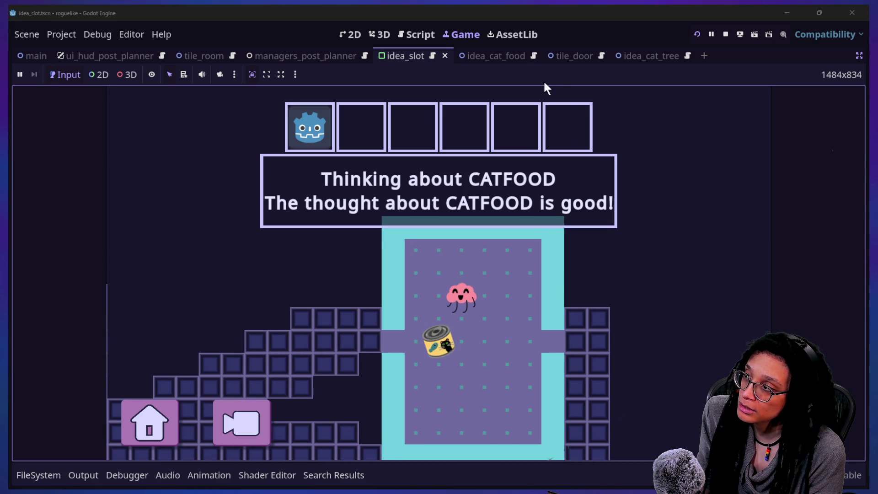
{"action": "left_click", "coordinate": [423, 37]}
{"action": "key", "text": "Escape"}
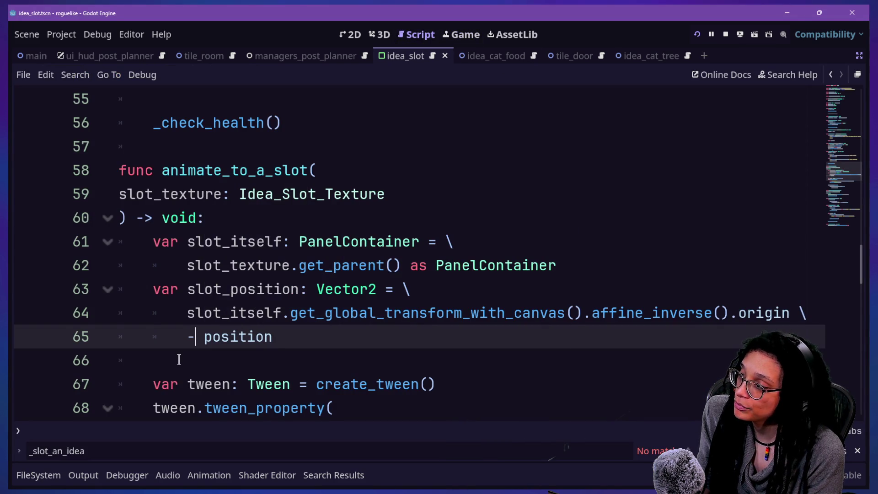
Change '- position' to '- global_position' on line 65.
{"action": "type", "text": "global_"}
{"action": "key", "text": "Return"}
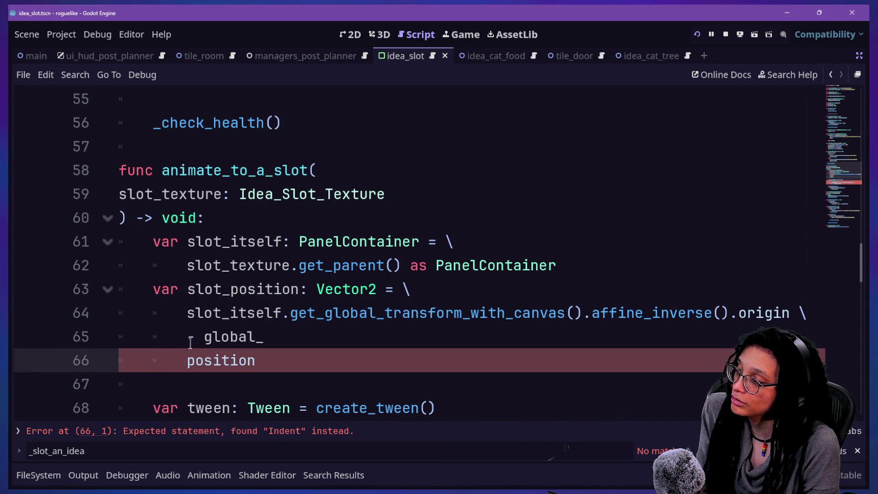
{"action": "key", "text": "BackSpace"}
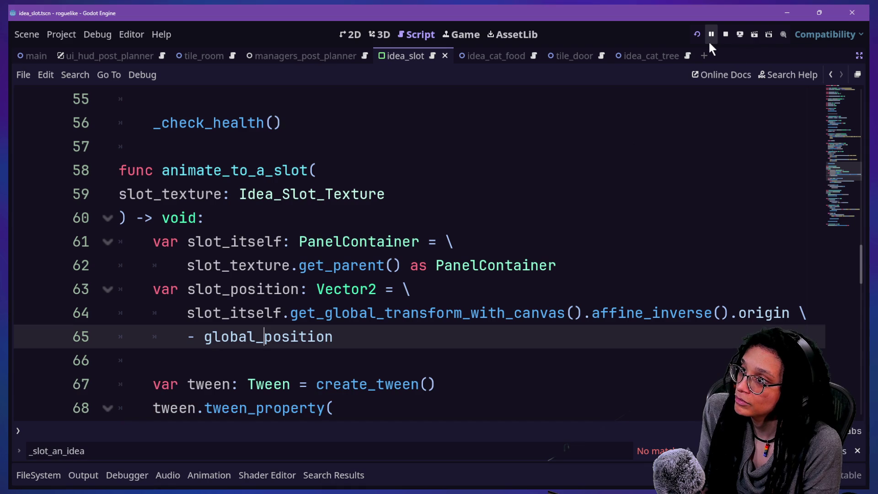
Rerun the game with Catstagram, then stop it and return to the script.
{"action": "left_click", "coordinate": [697, 34]}
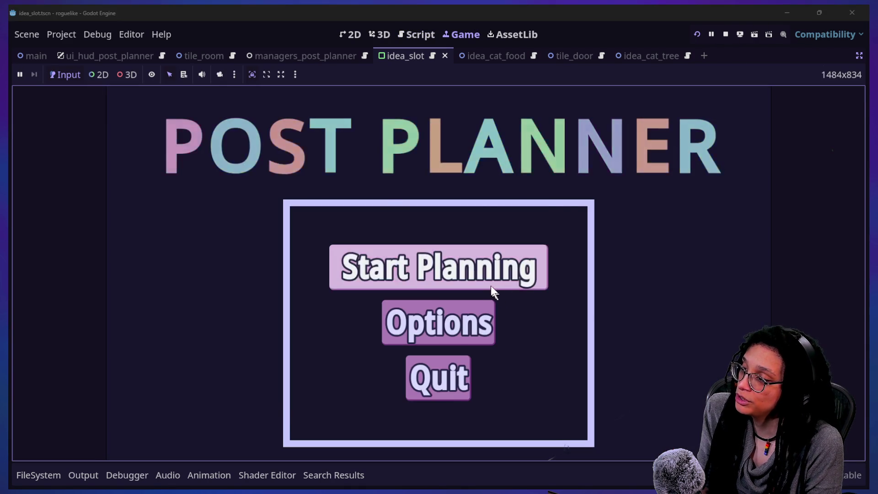
{"action": "left_click", "coordinate": [490, 287]}
{"action": "left_click", "coordinate": [504, 279]}
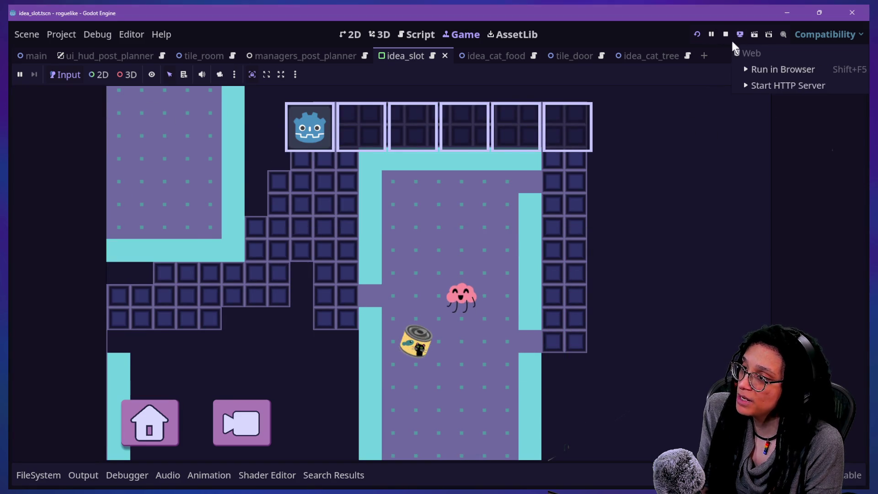
{"action": "left_click", "coordinate": [726, 35]}
{"action": "left_click", "coordinate": [589, 314]}
{"action": "left_click", "coordinate": [589, 333]}
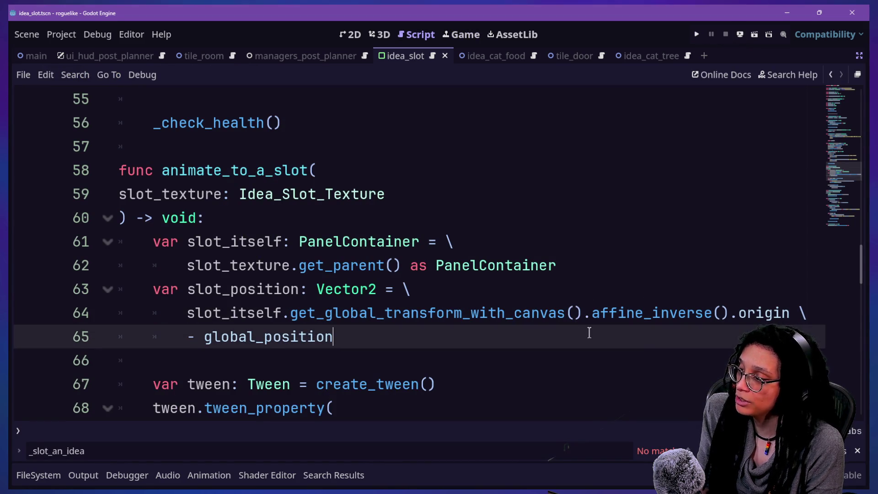
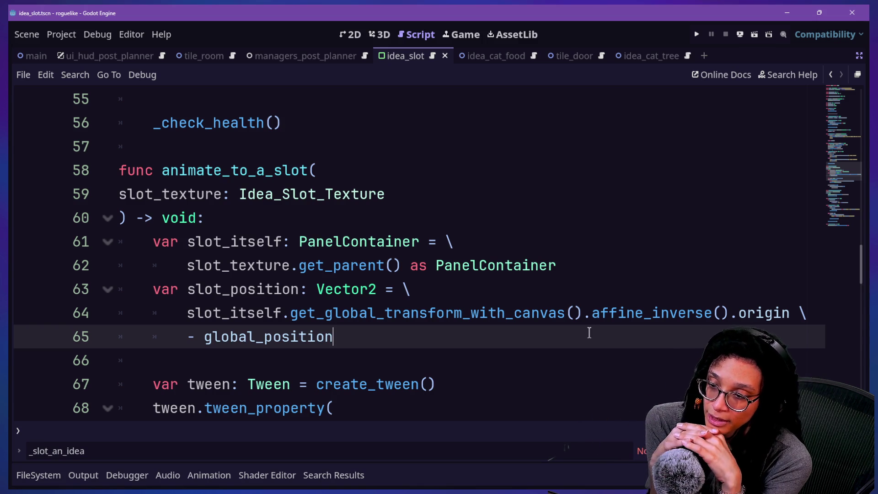
Select lines 66–71 of the animate_to_a_slot tween setup to review them.
{"action": "scroll", "coordinate": [486, 286], "scroll_direction": "down", "scroll_amount": 3}
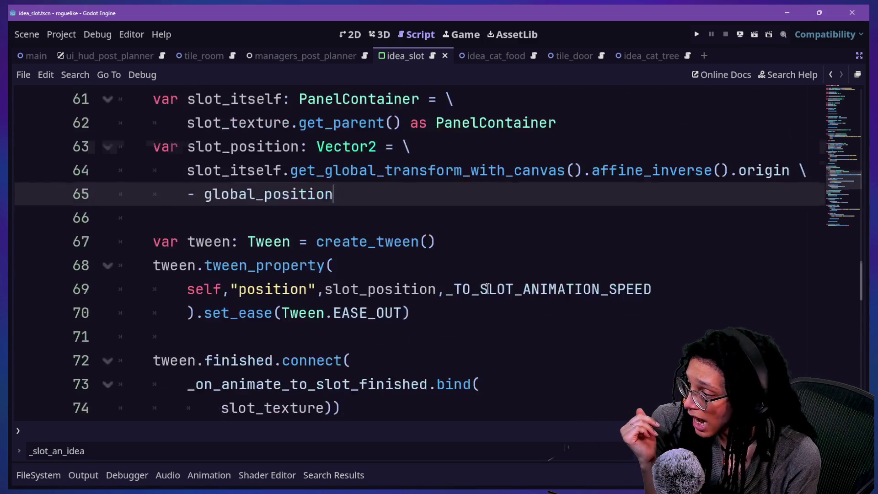
{"action": "left_click_drag", "start_coordinate": [192, 178], "coordinate": [504, 277]}
{"action": "left_click", "coordinate": [511, 265]}
{"action": "left_click", "coordinate": [519, 245]}
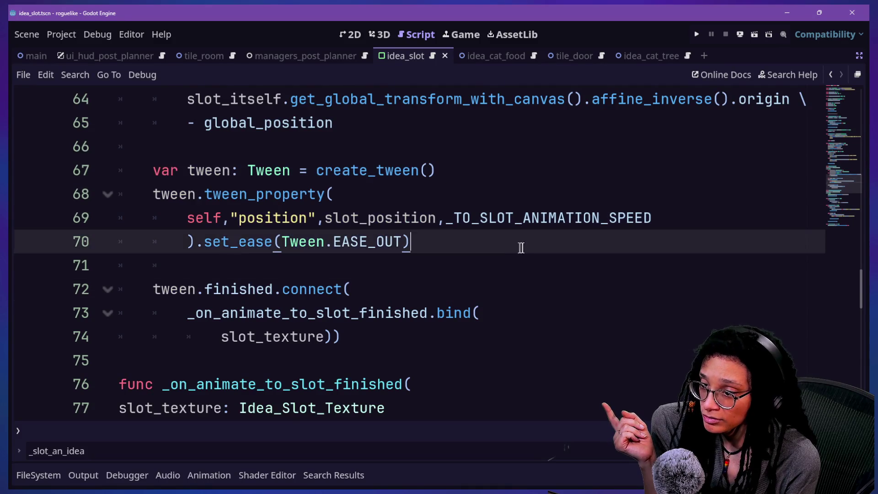
{"action": "left_click_drag", "start_coordinate": [316, 170], "coordinate": [412, 241]}
{"action": "left_click_drag", "start_coordinate": [155, 146], "coordinate": [459, 241]}
{"action": "left_click", "coordinate": [558, 278]}
{"action": "mouse_move", "coordinate": [559, 270]}
{"action": "left_mouse_down"}
{"action": "mouse_move", "coordinate": [339, 194]}
{"action": "mouse_move", "coordinate": [188, 116]}
{"action": "mouse_move", "coordinate": [401, 180]}
{"action": "left_mouse_up"}
Inspect the slot_position calculation above create_tween, then bring up the Claude chat in Firefox.
{"action": "left_click", "coordinate": [349, 174]}
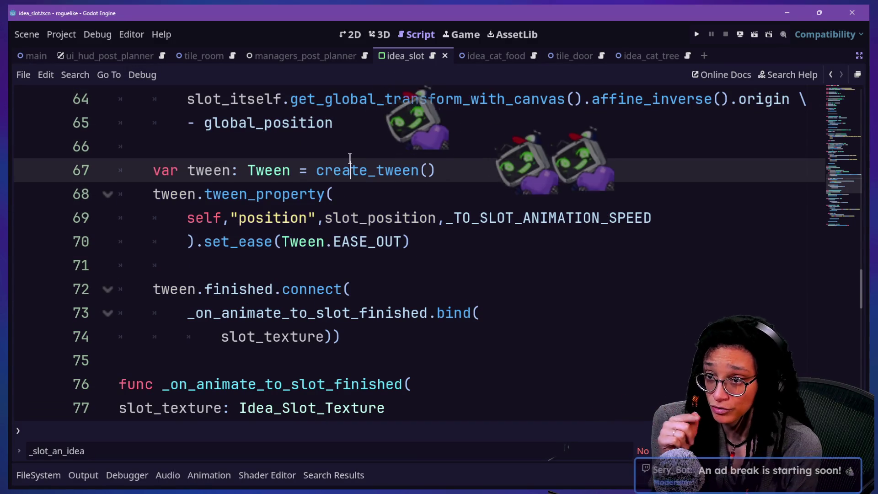
{"action": "key", "text": "Up"}
{"action": "key", "text": "Up"}
{"action": "key", "text": "Up"}
{"action": "key", "text": "Up"}
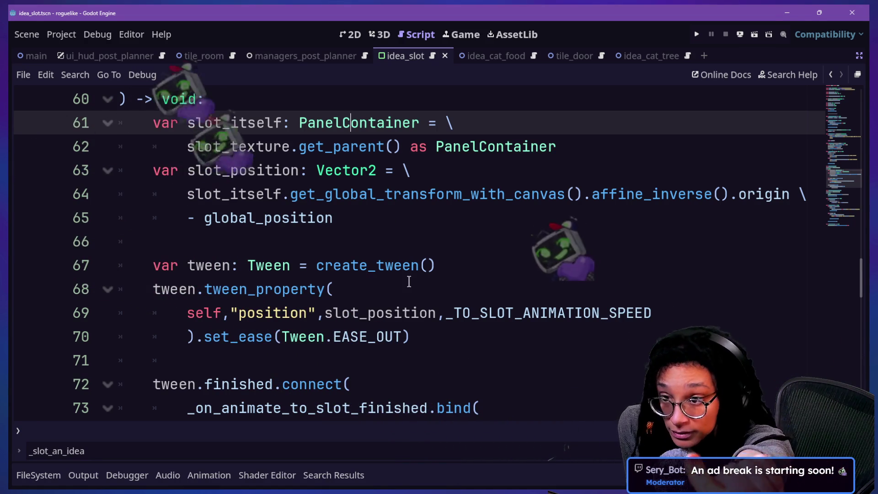
{"action": "left_click", "coordinate": [400, 264]}
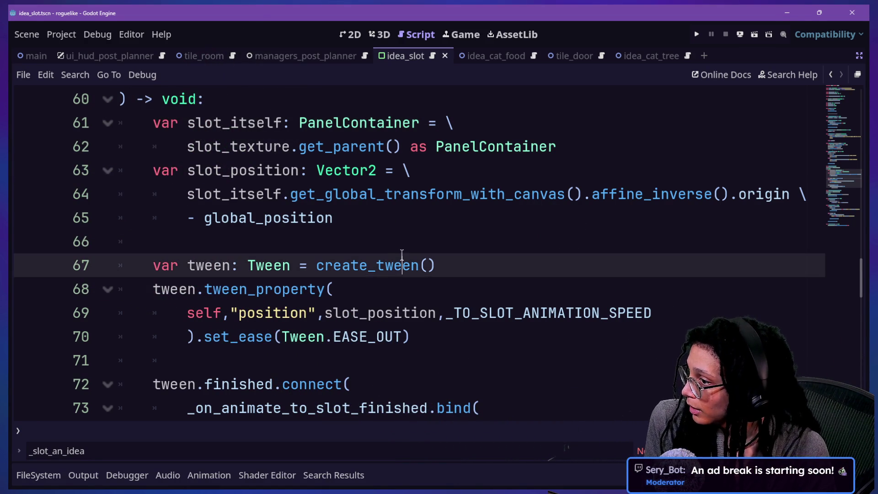
{"action": "key", "text": "Up"}
{"action": "key", "text": "Up"}
{"action": "key", "text": "Up"}
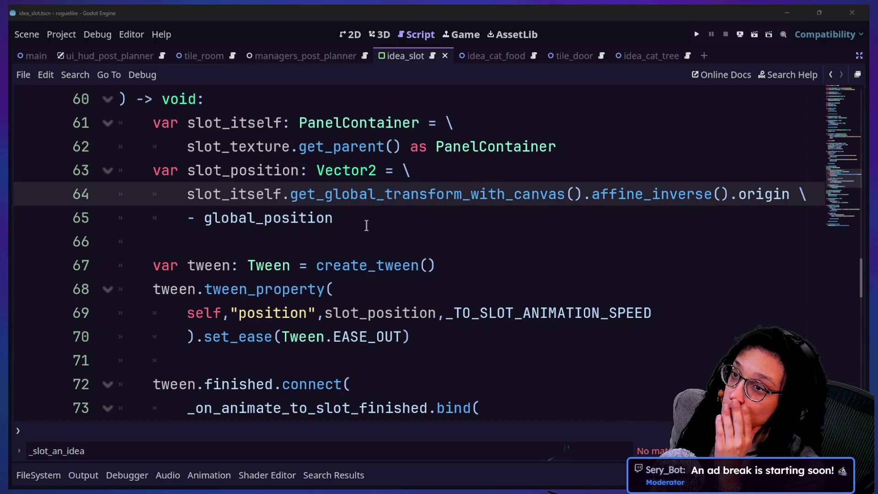
{"action": "key", "text": "alt+Tab"}
{"action": "left_click", "coordinate": [269, 11]}
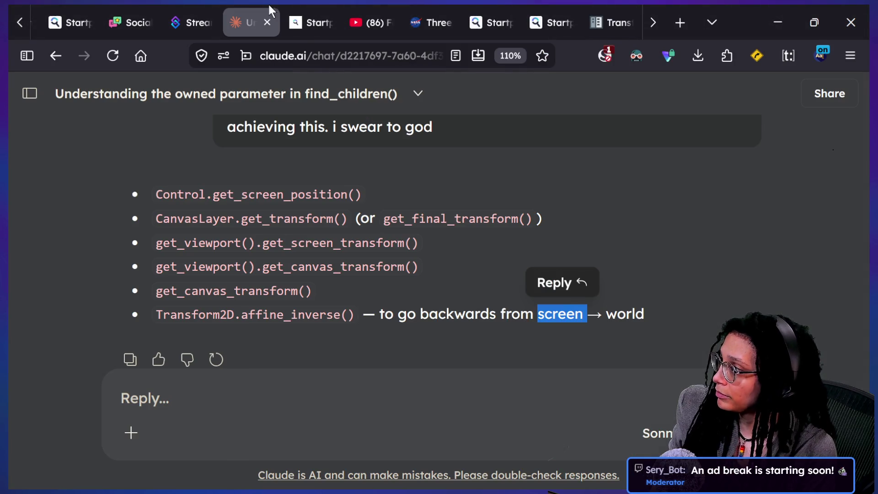
Start a Claude reply with 'just tell me if im on the right track.'.
{"action": "left_click", "coordinate": [506, 371]}
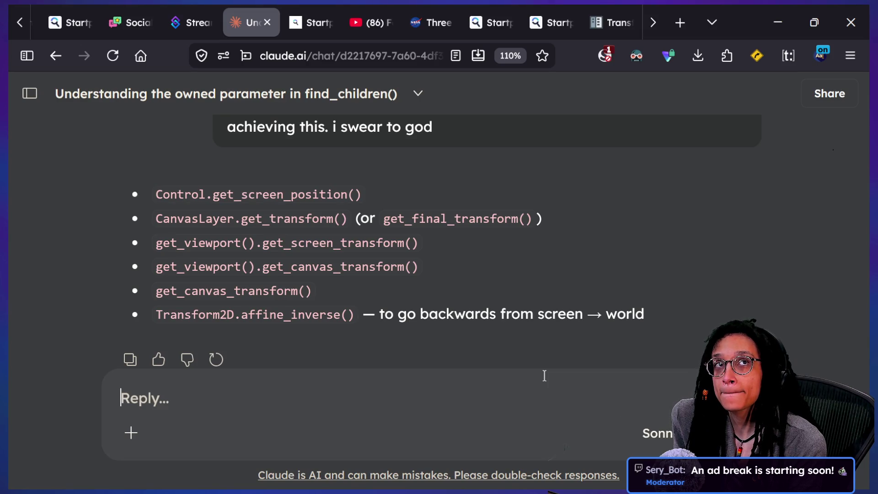
{"action": "type", "text": "j"}
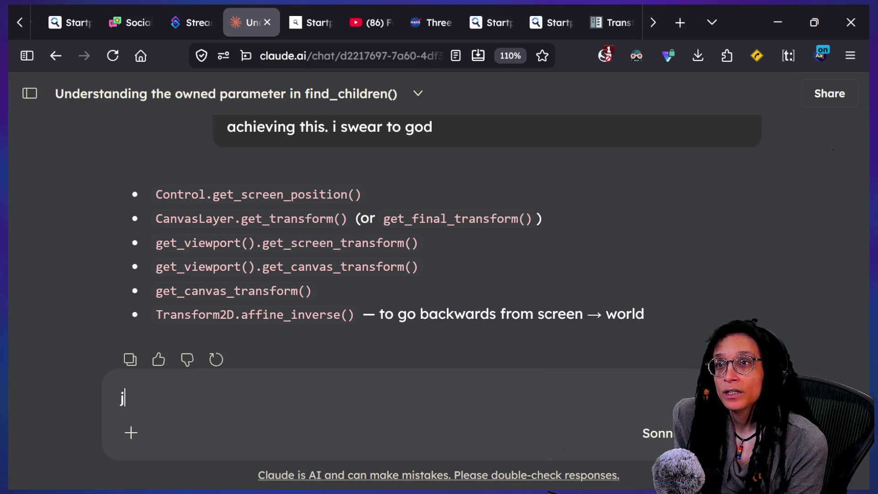
{"action": "type", "text": "ust tell me if im o"}
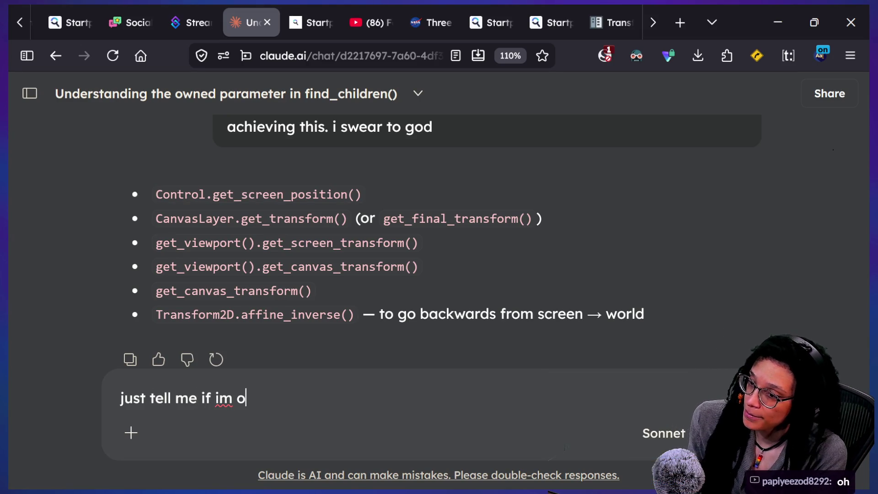
{"action": "type", "text": "n the right tra"}
{"action": "type", "text": "ck."}
{"action": "key", "text": "shift+Return"}
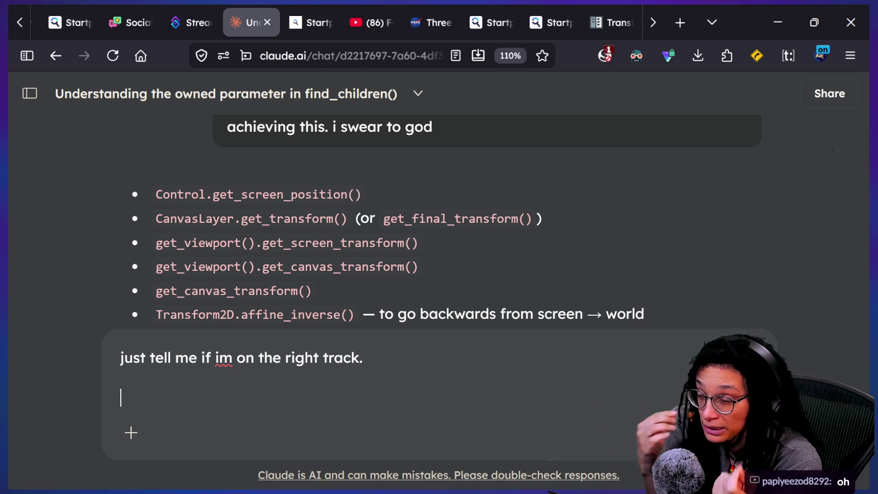
{"action": "key", "text": "Return"}
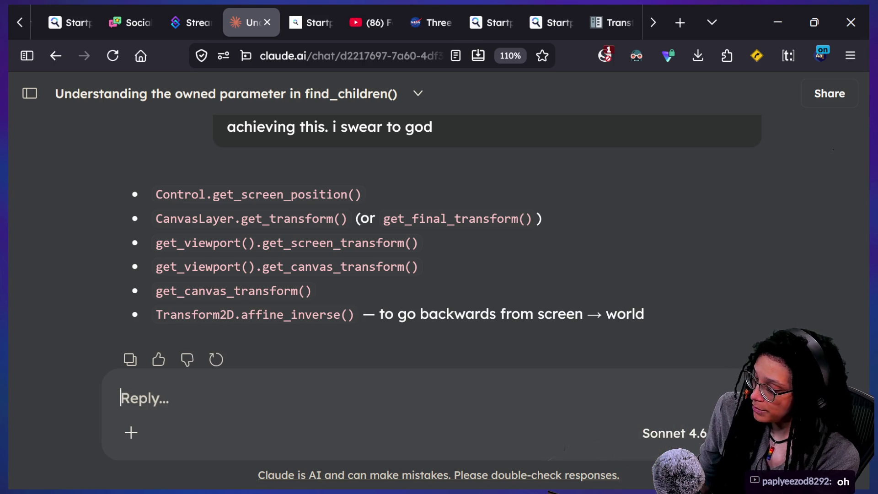
{"action": "type", "text": "Te"}
{"action": "key", "text": "ctrl+z"}
{"action": "key", "text": "ctrl+z"}
{"action": "key", "text": "Left"}
Add the line 'The screen that moves with the camera is: Screen space'.
{"action": "left_click", "coordinate": [120, 397]}
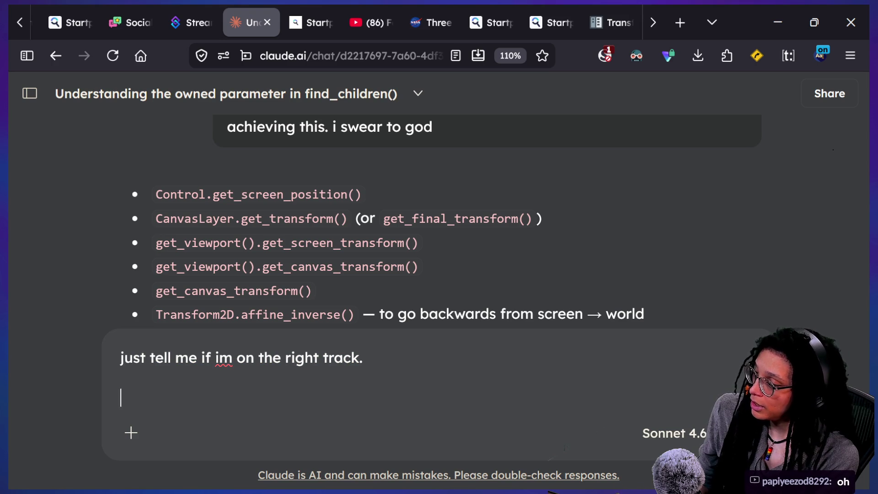
{"action": "type", "text": "The scr"}
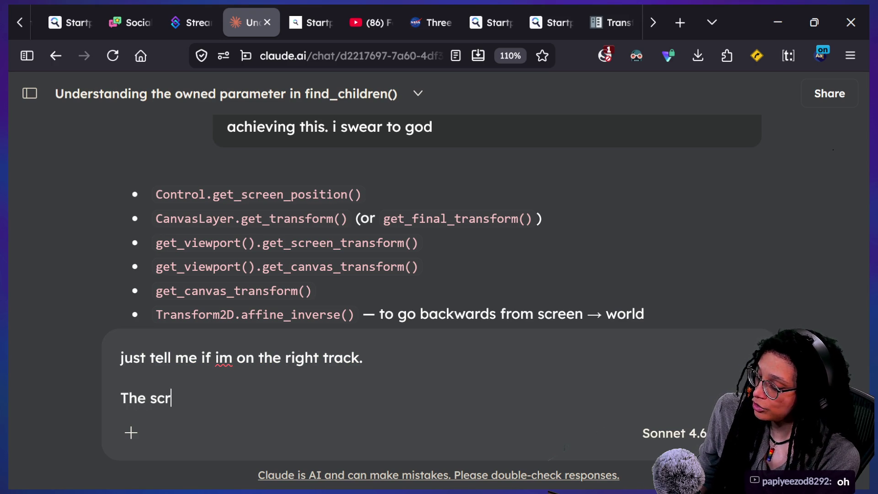
{"action": "type", "text": "een th"}
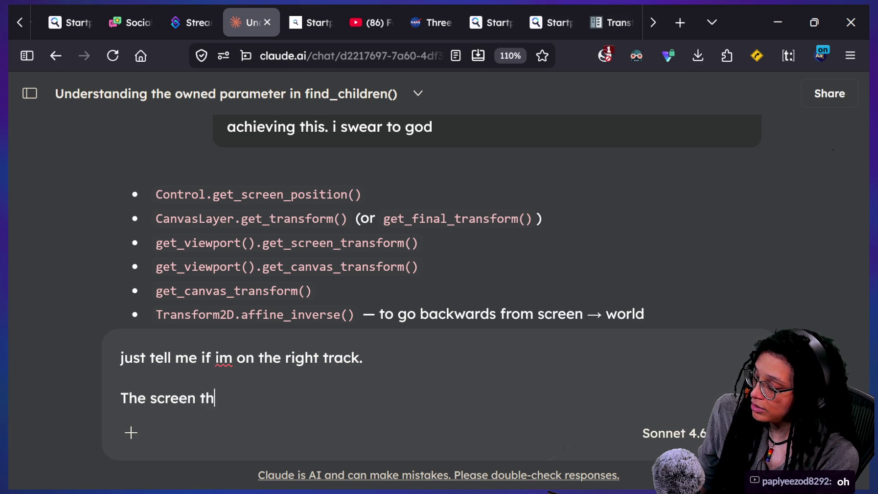
{"action": "type", "text": "at moves wi"}
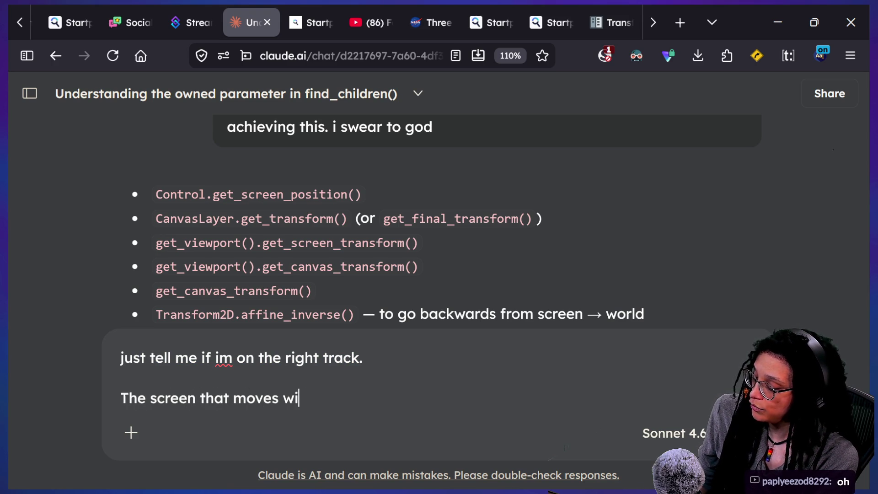
{"action": "type", "text": "th the camer is: Sc"}
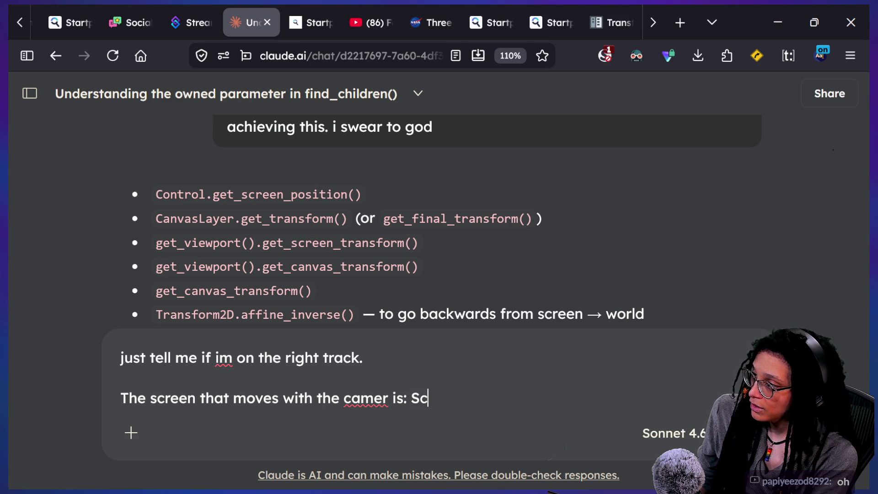
{"action": "type", "text": "reen space"}
{"action": "key", "text": "shift+Return"}
Add a line defining canvas space as the non-moving canvas for placing controls, fixing typos.
{"action": "type", "text": "The canvas "}
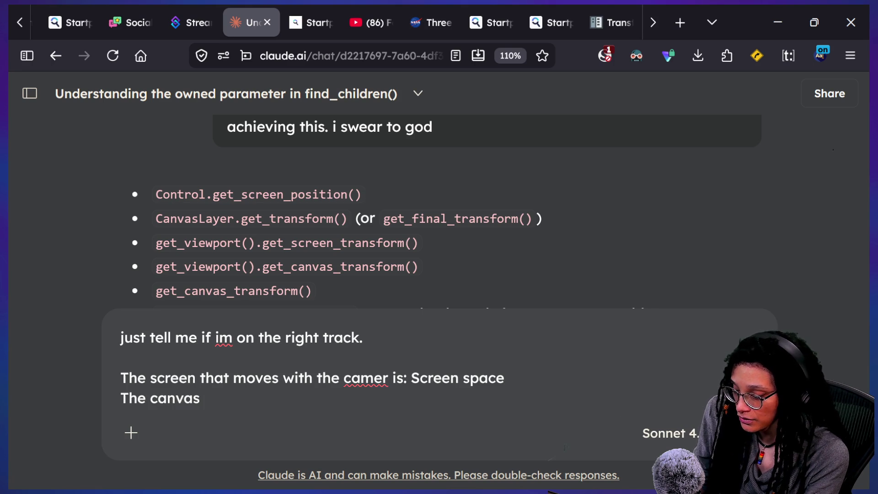
{"action": "type", "text": "that"}
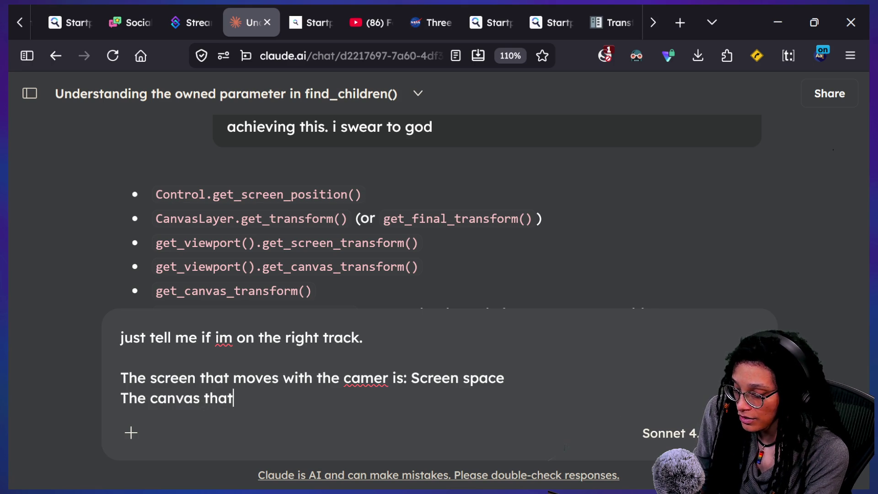
{"action": "type", "text": " doesnt move but exists "}
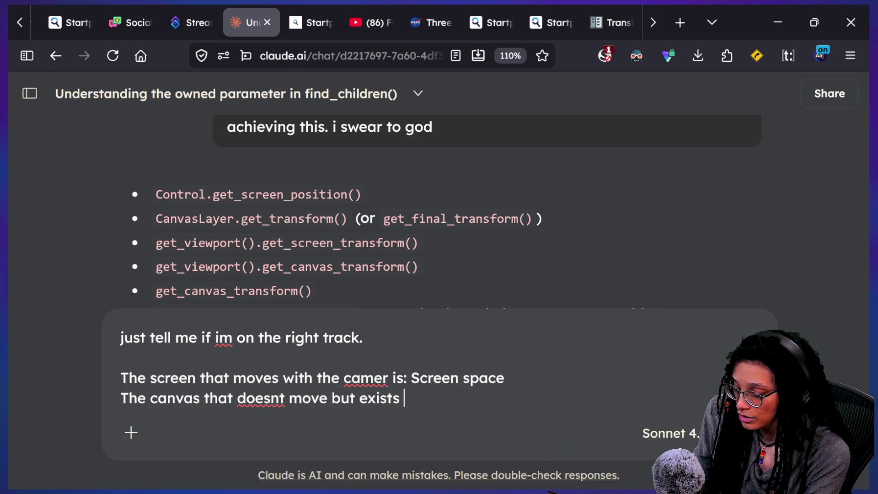
{"action": "type", "text": "t oplace "}
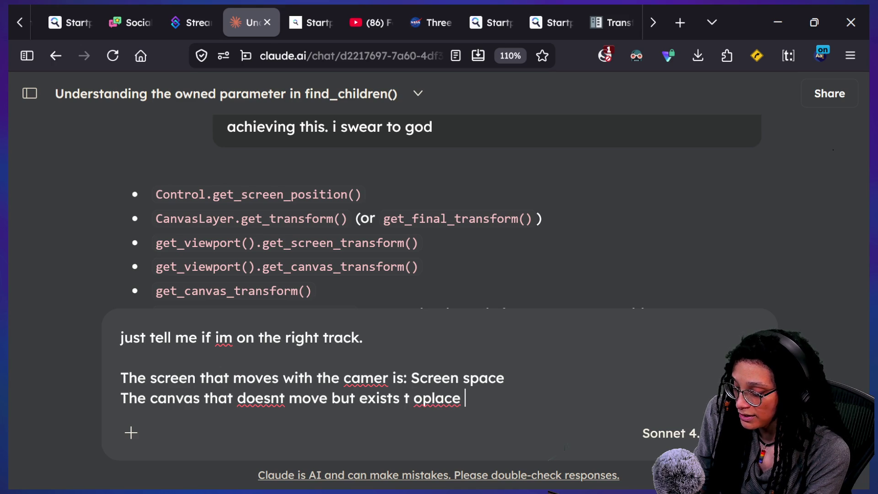
{"action": "type", "text": "controls on "}
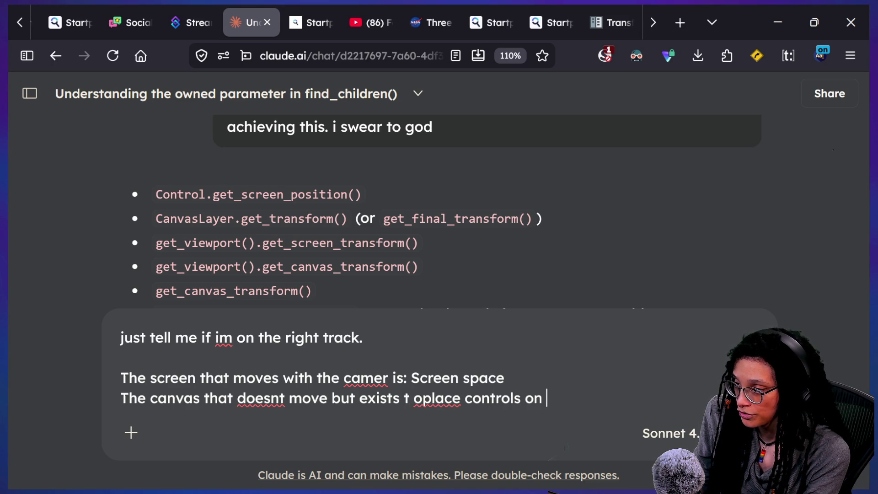
{"action": "type", "text": "is the"}
{"action": "key", "text": "BackSpace"}
{"action": "key", "text": "BackSpace"}
{"action": "key", "text": "BackSpace"}
{"action": "type", "text": "canva"}
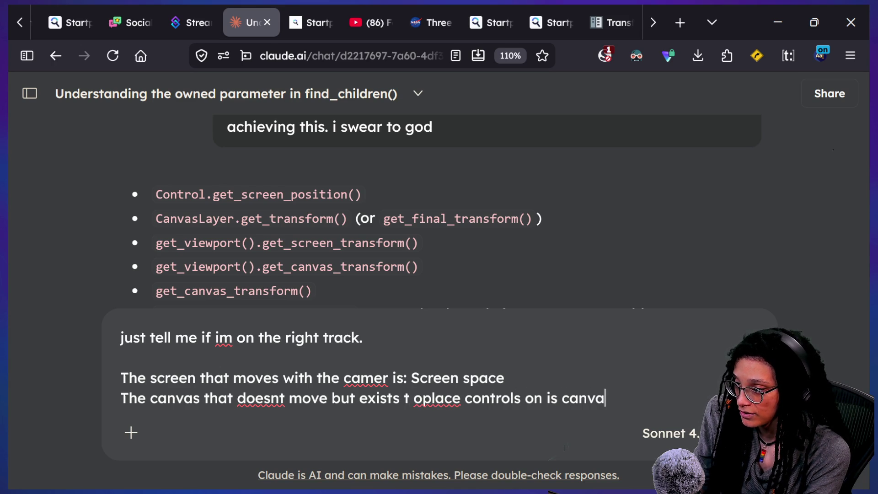
{"action": "type", "text": "s space"}
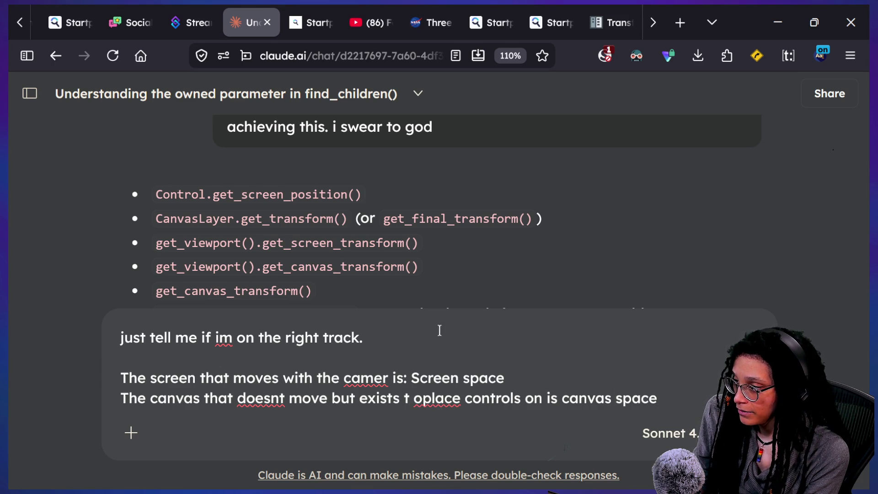
{"action": "key", "text": "BackSpace"}
{"action": "type", "text": "s"}
{"action": "key", "text": "Right"}
{"action": "key", "text": "Right"}
{"action": "key", "text": "Delete"}
{"action": "key", "text": "Right"}
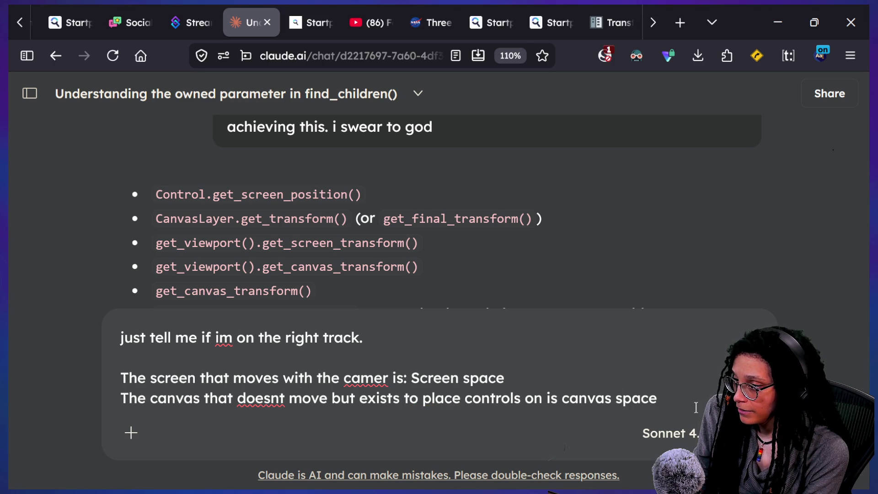
{"action": "key", "text": "shift+Return"}
Add 'The world that Node2Ds exist in is world space' and 'i know im wrong', then send.
{"action": "type", "text": "The"}
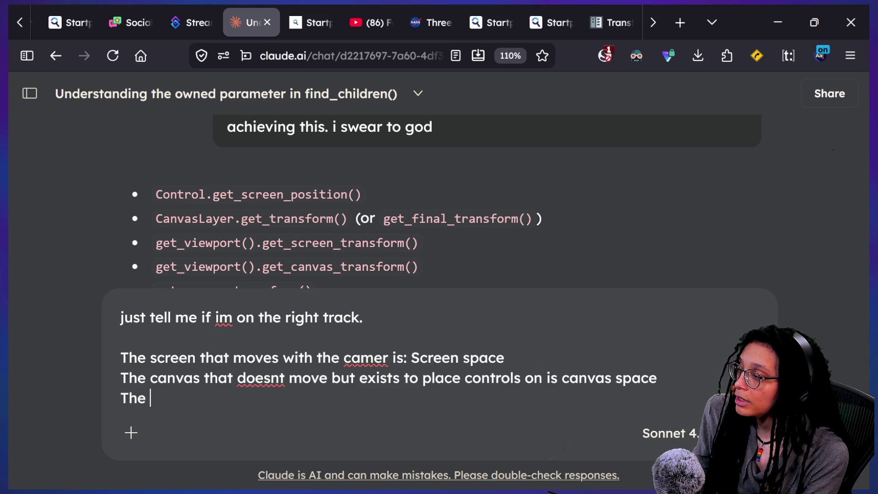
{"action": "type", "text": "world that s"}
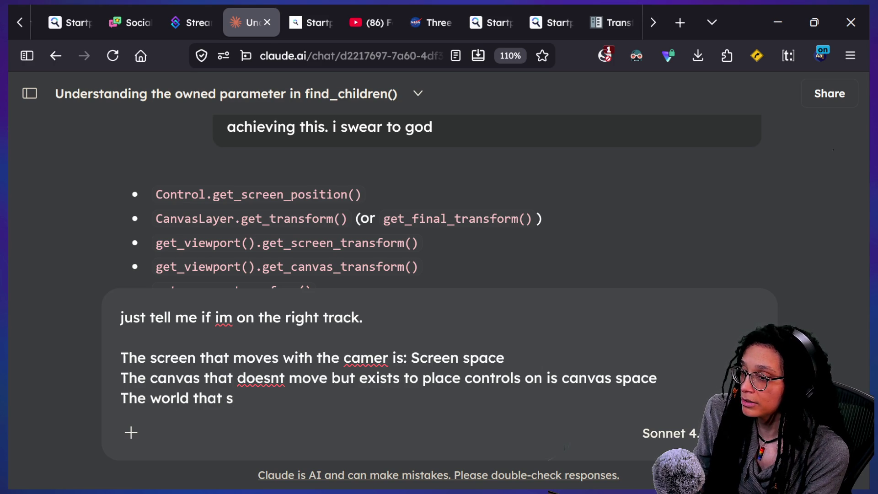
{"action": "type", "text": "node2dexist in is world space"}
{"action": "key", "text": "shift+Return"}
{"action": "key", "text": "shift+Return"}
{"action": "type", "text": "the"}
{"action": "key", "text": "BackSpace"}
{"action": "key", "text": "BackSpace"}
{"action": "type", "text": "know im wrong"}
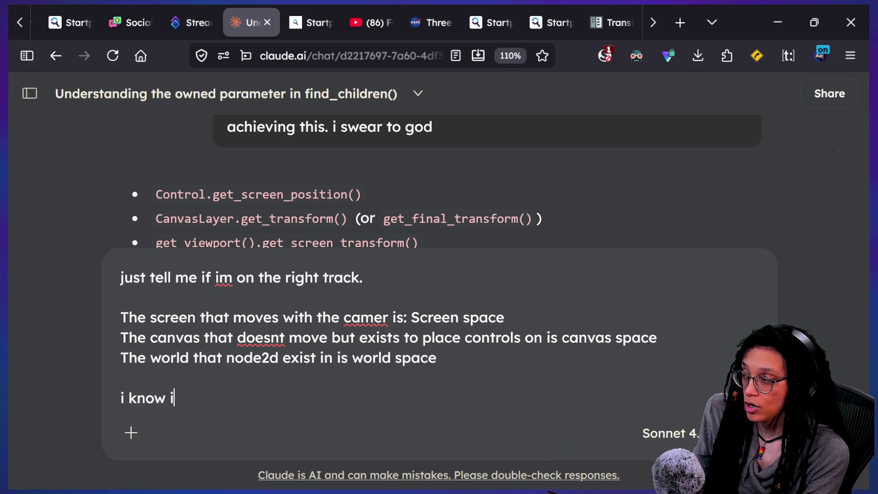
{"action": "key", "text": "Return"}
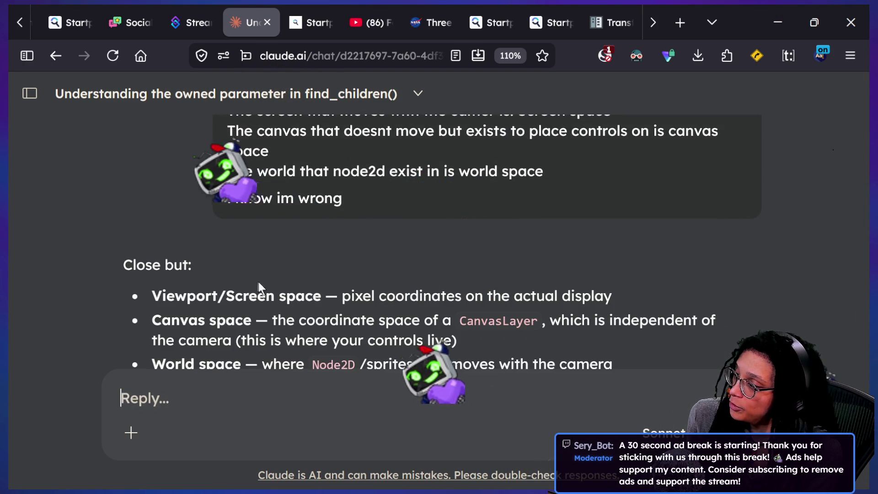
{"action": "left_click_drag", "start_coordinate": [186, 296], "coordinate": [265, 296]}
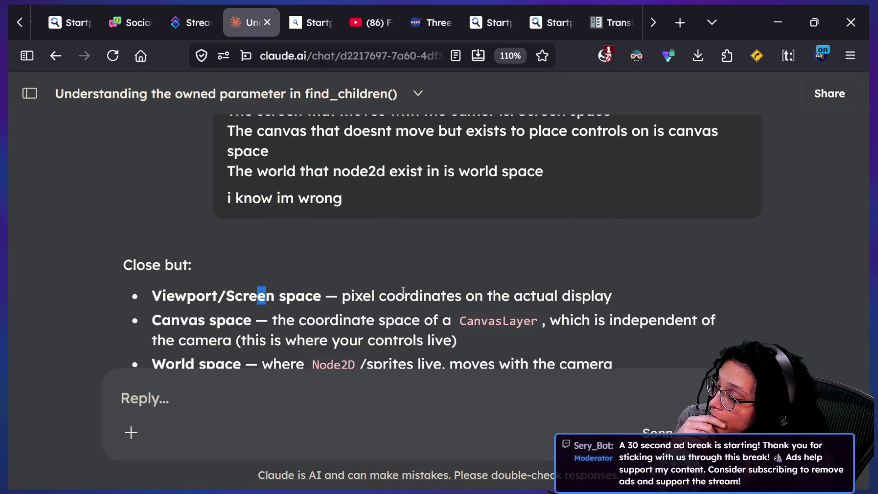
{"action": "left_click", "coordinate": [350, 295]}
{"action": "left_click_drag", "start_coordinate": [349, 296], "coordinate": [753, 320]}
{"action": "left_click", "coordinate": [619, 288]}
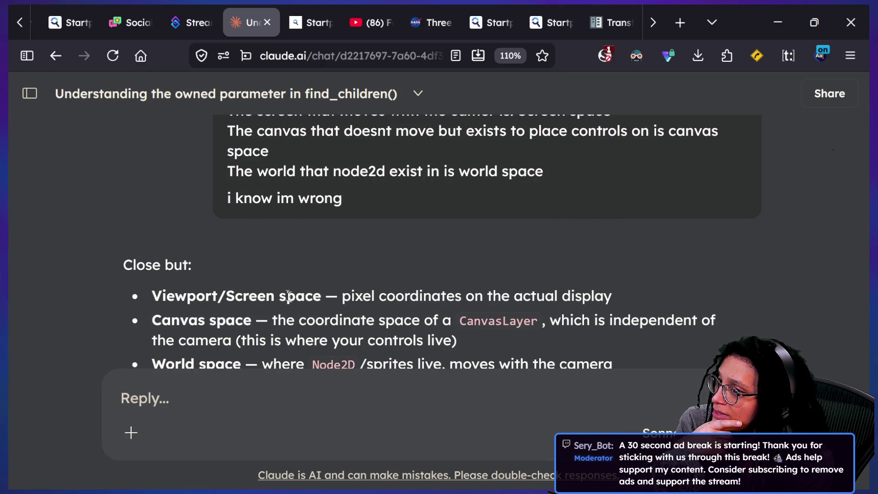
{"action": "scroll", "coordinate": [177, 297], "scroll_direction": "down", "scroll_amount": 1}
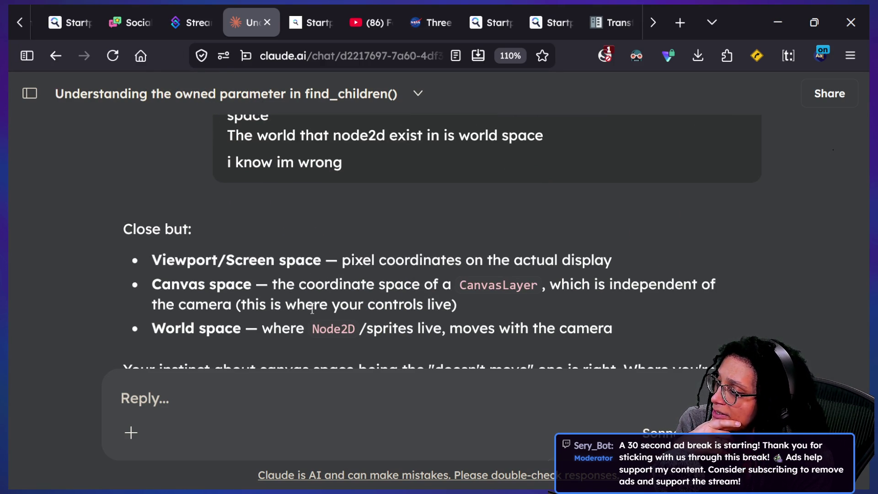
{"action": "left_click_drag", "start_coordinate": [283, 286], "coordinate": [724, 292]}
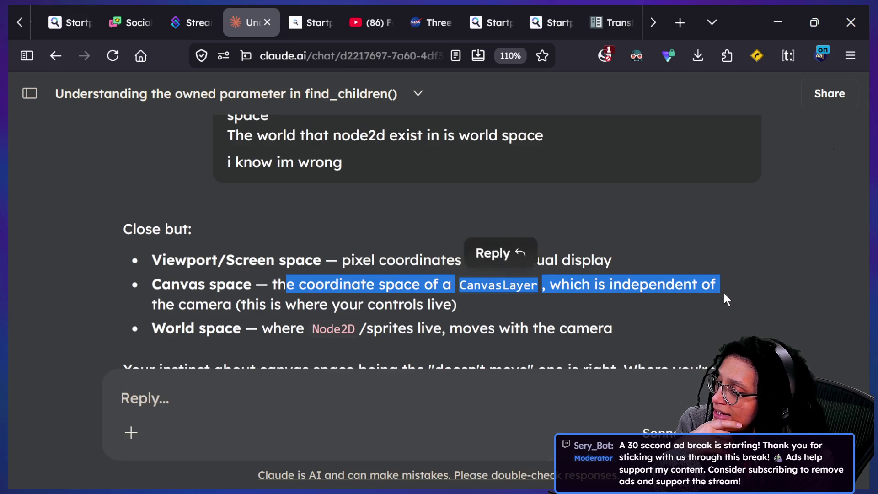
{"action": "left_click", "coordinate": [723, 293]}
{"action": "left_click_drag", "start_coordinate": [123, 305], "coordinate": [495, 302]}
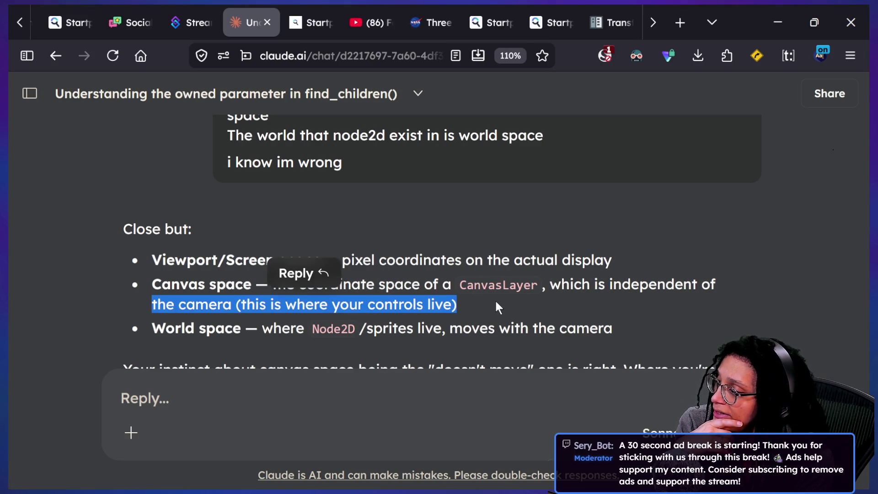
{"action": "scroll", "coordinate": [494, 302], "scroll_direction": "down", "scroll_amount": 1}
{"action": "left_click_drag", "start_coordinate": [154, 293], "coordinate": [608, 297]}
{"action": "left_click", "coordinate": [605, 299]}
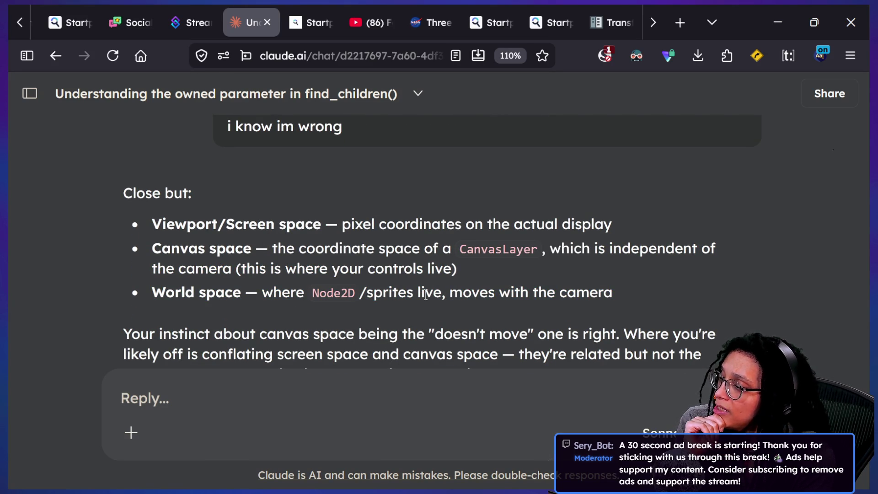
{"action": "scroll", "coordinate": [313, 298], "scroll_direction": "down", "scroll_amount": 1}
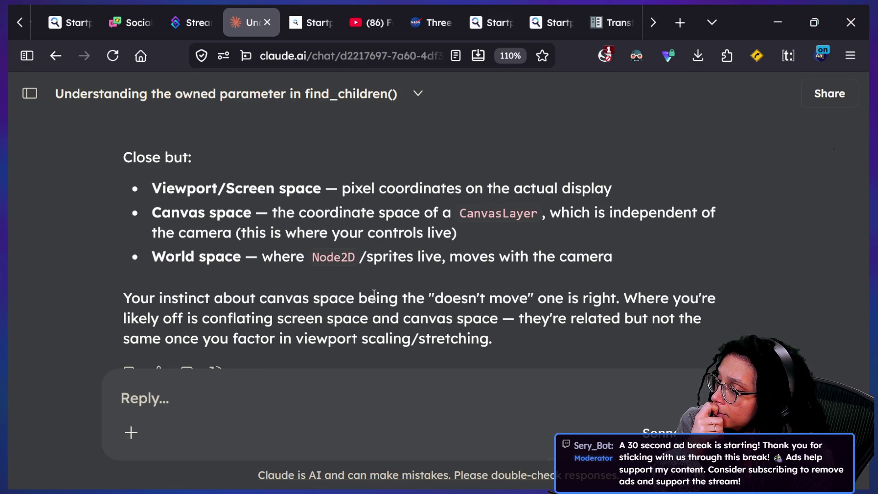
{"action": "left_click_drag", "start_coordinate": [146, 300], "coordinate": [479, 302]}
{"action": "left_click", "coordinate": [479, 301]}
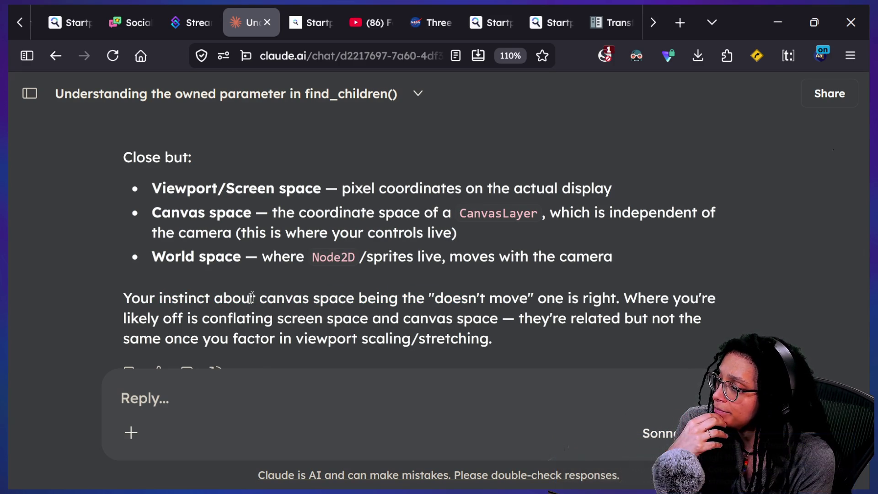
{"action": "left_click_drag", "start_coordinate": [198, 319], "coordinate": [452, 318]}
{"action": "left_click", "coordinate": [453, 318]}
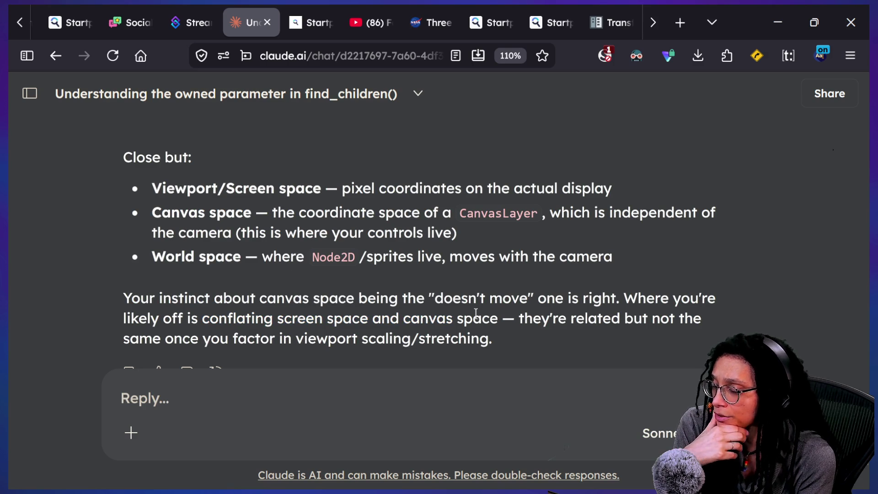
{"action": "left_click_drag", "start_coordinate": [567, 318], "coordinate": [546, 341]}
{"action": "left_click", "coordinate": [546, 341]}
{"action": "scroll", "coordinate": [661, 302], "scroll_direction": "down", "scroll_amount": 1}
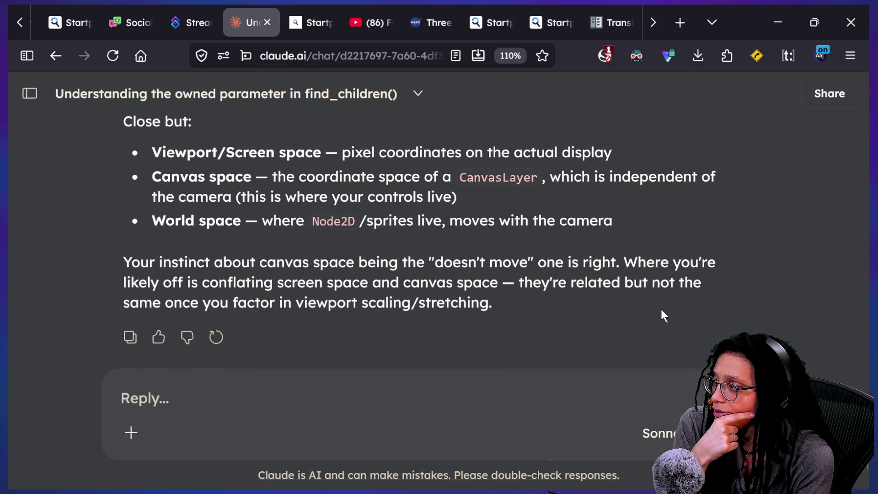
{"action": "scroll", "coordinate": [661, 310], "scroll_direction": "up", "scroll_amount": 1}
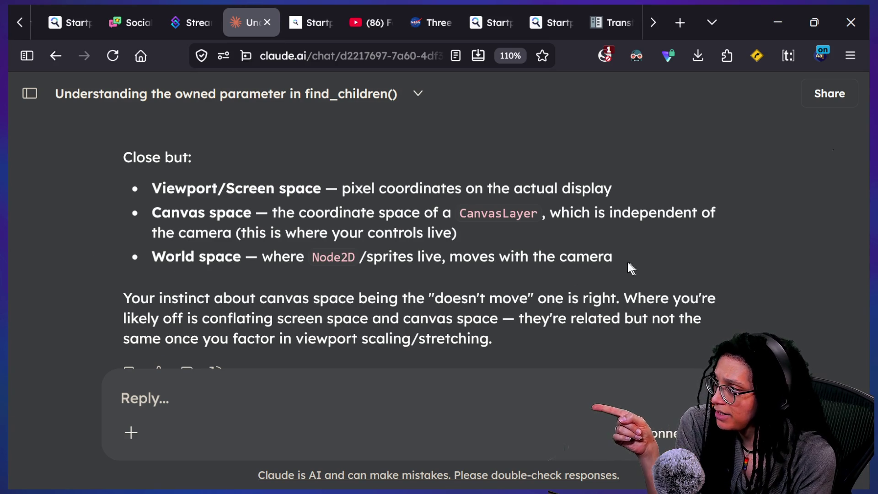
{"action": "left_click_drag", "start_coordinate": [627, 262], "coordinate": [102, 249]}
{"action": "left_click", "coordinate": [165, 204]}
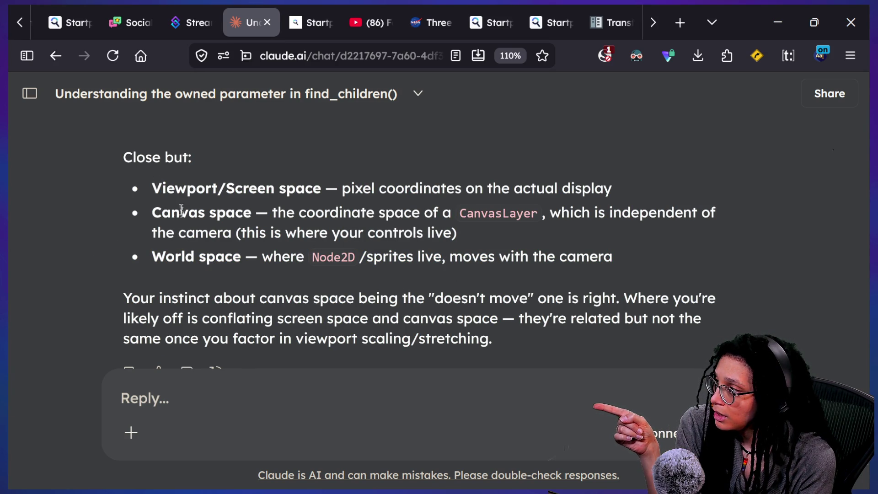
{"action": "left_click", "coordinate": [273, 413]}
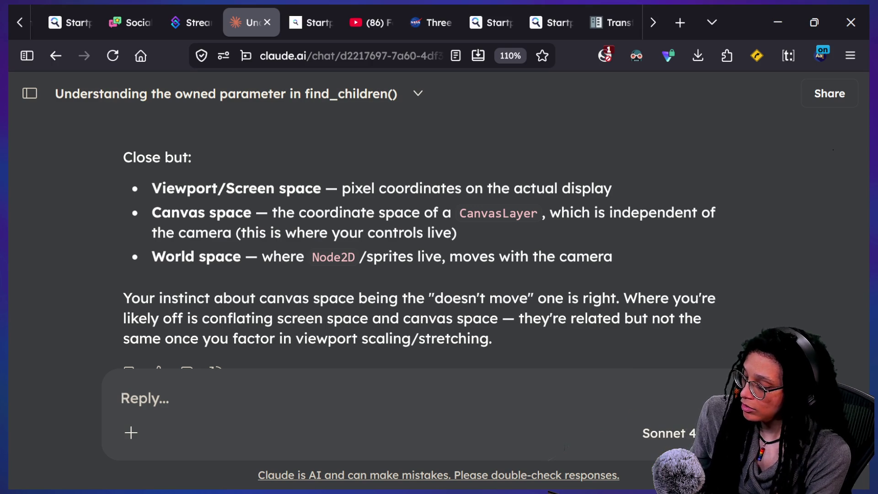
Begin a new Claude message with the header 'yes or no:'.
{"action": "type", "text": "o"}
{"action": "key", "text": "BackSpace"}
{"action": "type", "text": "es"}
{"action": "key", "text": "BackSpace"}
{"action": "key", "text": "BackSpace"}
{"action": "type", "text": "yes or no:"}
{"action": "key", "text": "shift+Return"}
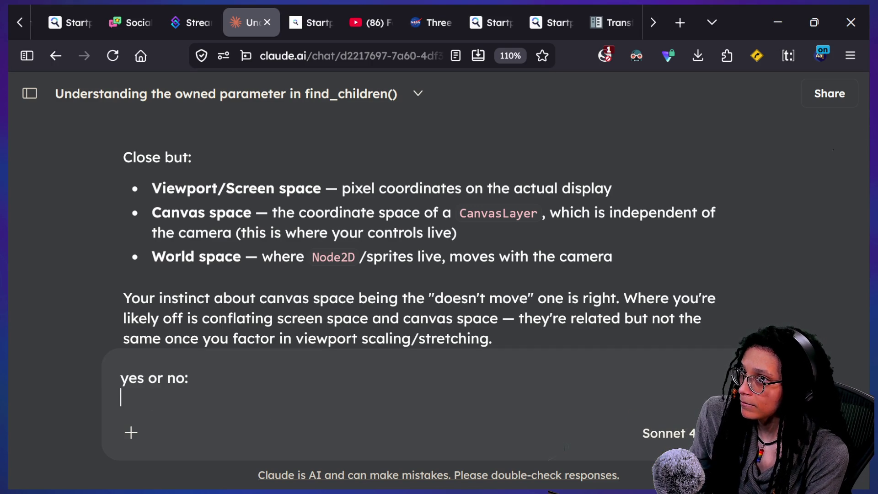
Ask whether to find the canvas item's screen/viewport space, then convert it to world space, and send.
{"action": "type", "text": "O"}
{"action": "key", "text": "BackSpace"}
{"action": "type", "text": "solve "}
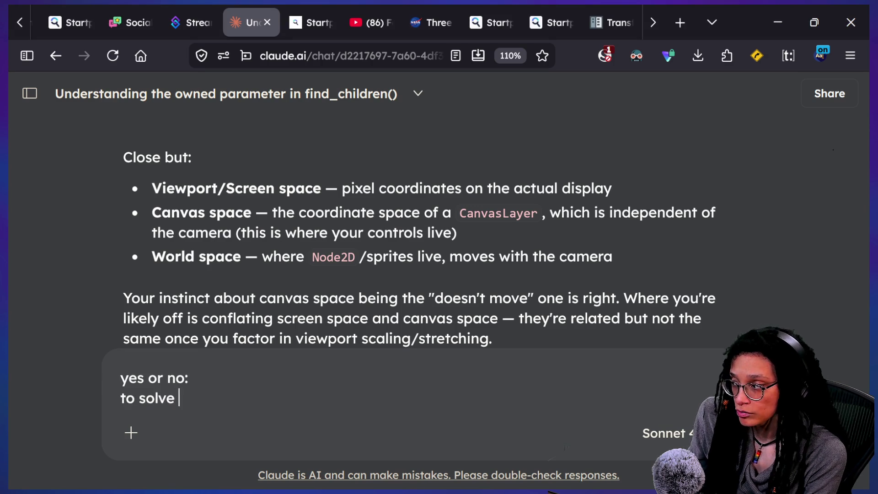
{"action": "type", "text": "my problem, I need to find "}
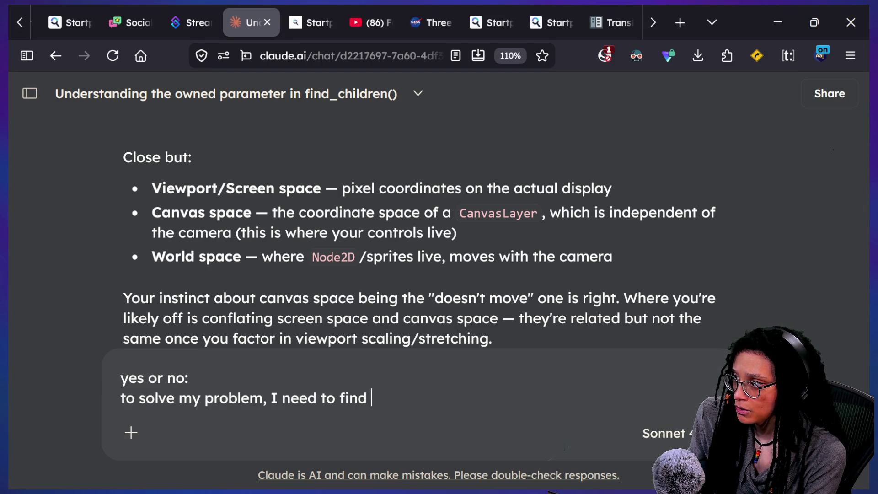
{"action": "type", "text": "the s"}
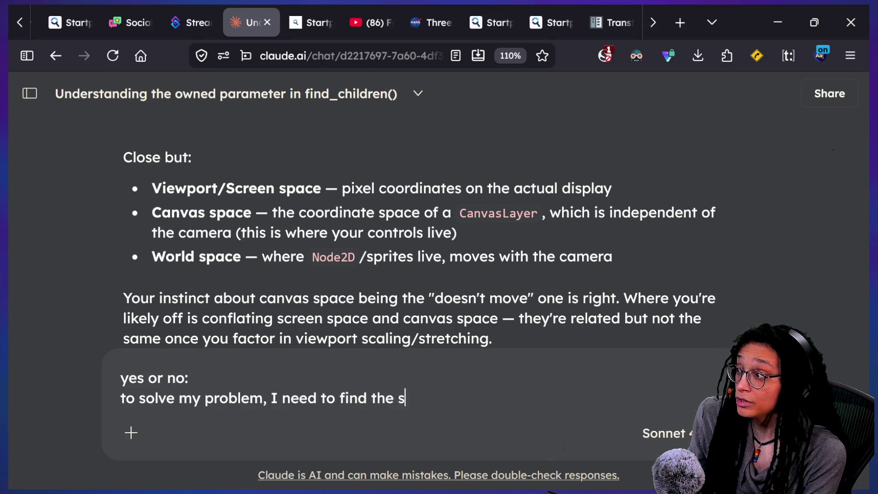
{"action": "type", "text": "creen/viewp"}
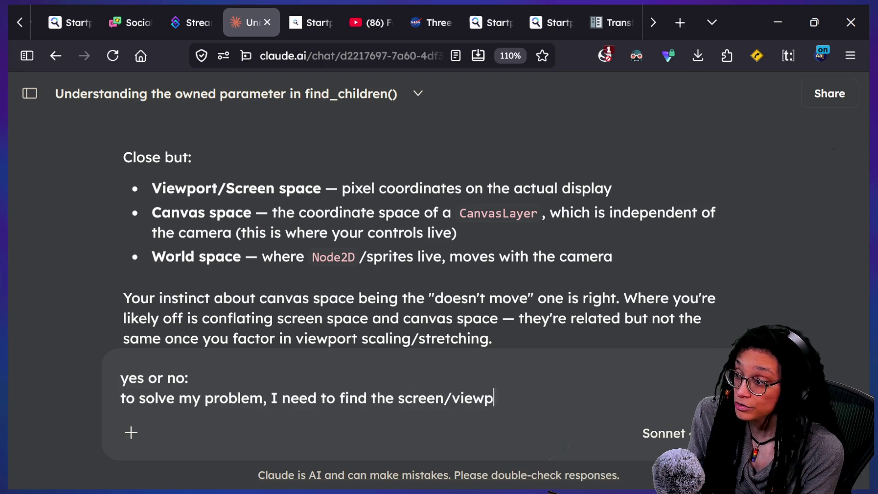
{"action": "type", "text": "ort space of my canvas item b "}
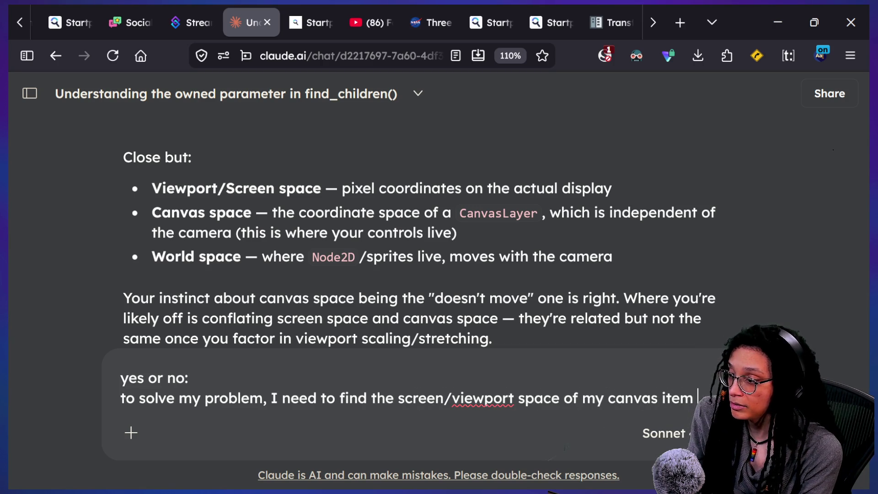
{"action": "type", "text": "converting "}
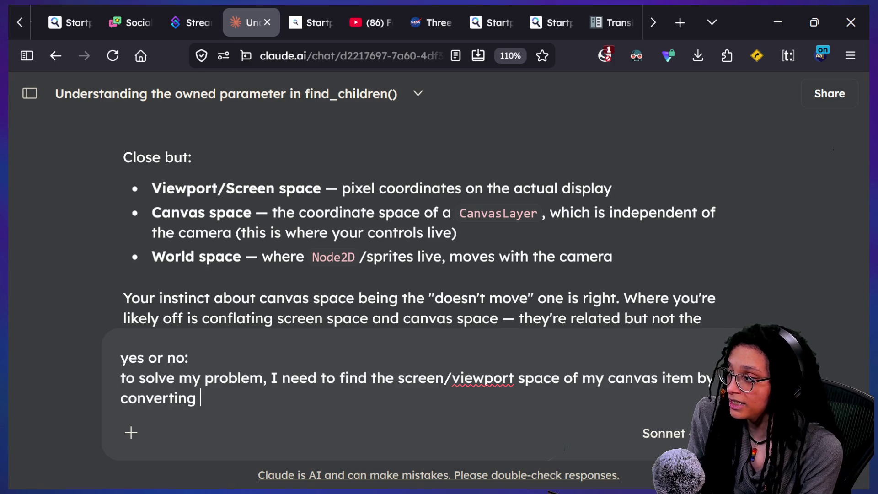
{"action": "type", "text": "its canvas space "}
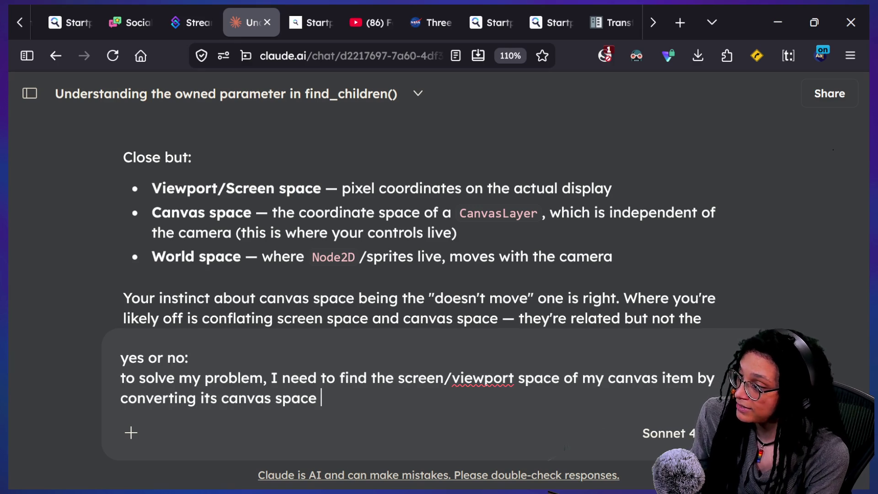
{"action": "type", "text": "to screen/viewport space. "}
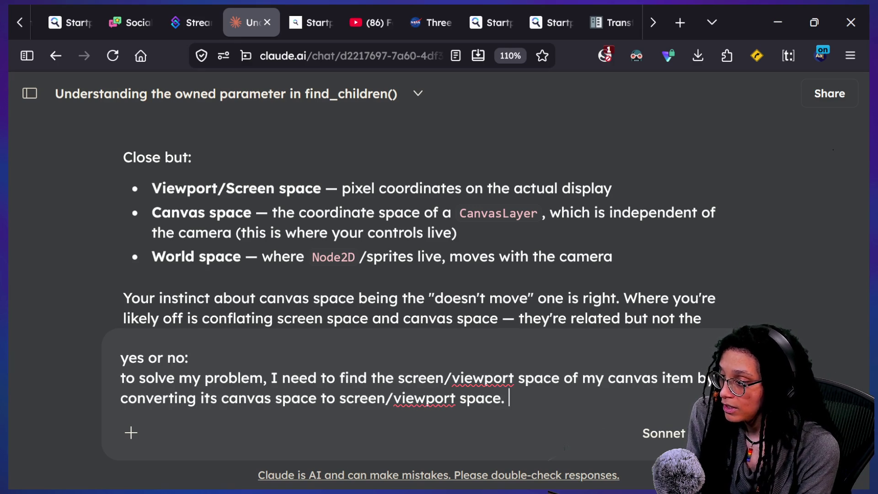
{"action": "type", "text": "THEN conver"}
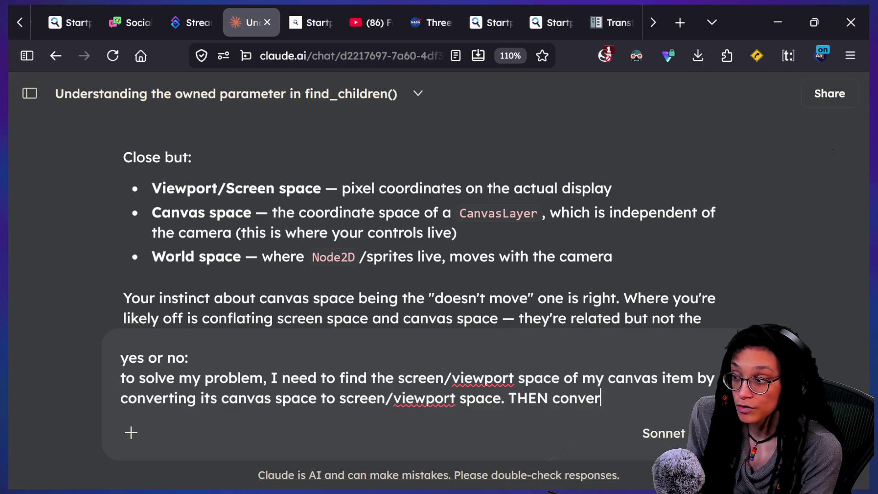
{"action": "type", "text": "t that to world s"}
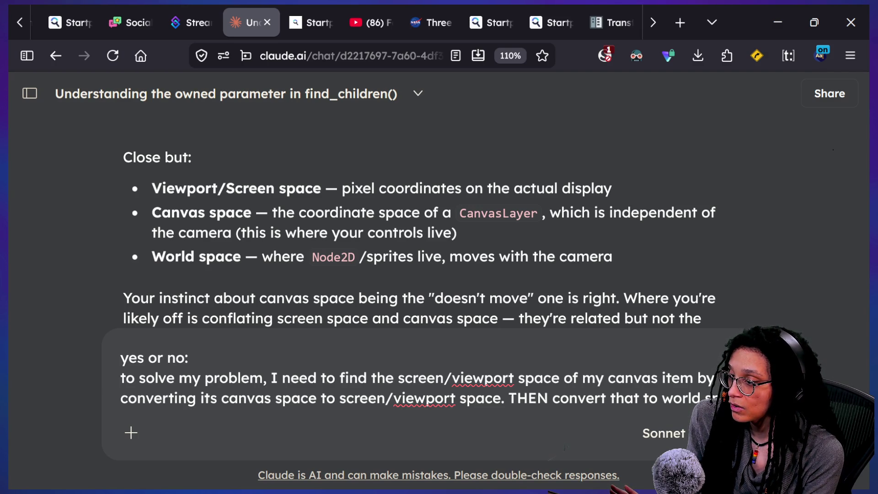
{"action": "key", "text": "Return"}
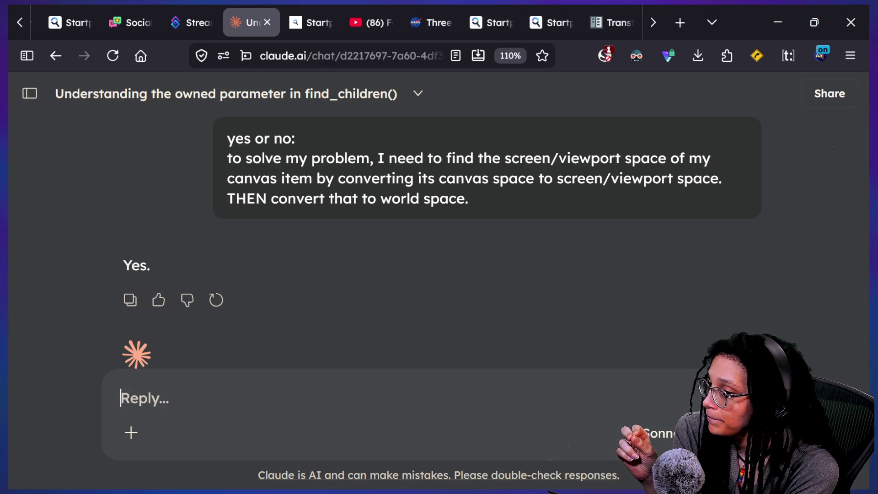
Ask Claude whether the control node's screen space position is just its position property.
{"action": "type", "text": "is screen/v"}
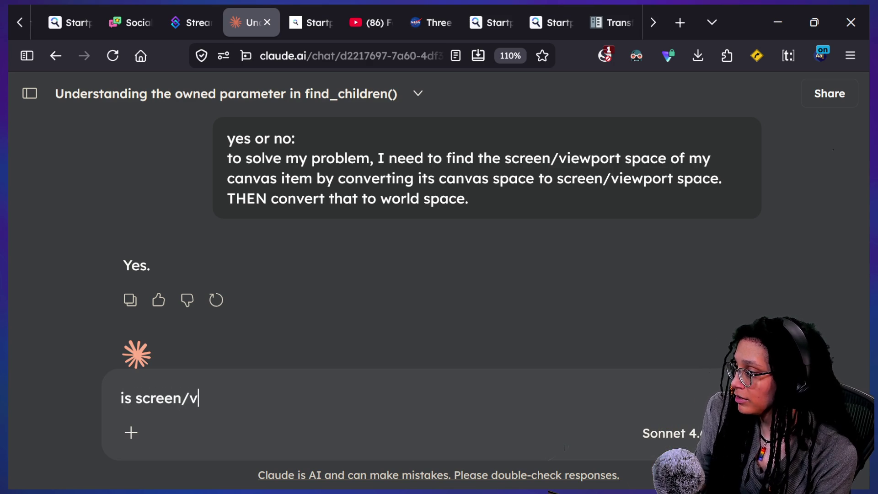
{"action": "key", "text": "BackSpace"}
{"action": "key", "text": "BackSpace"}
{"action": "type", "text": "space"}
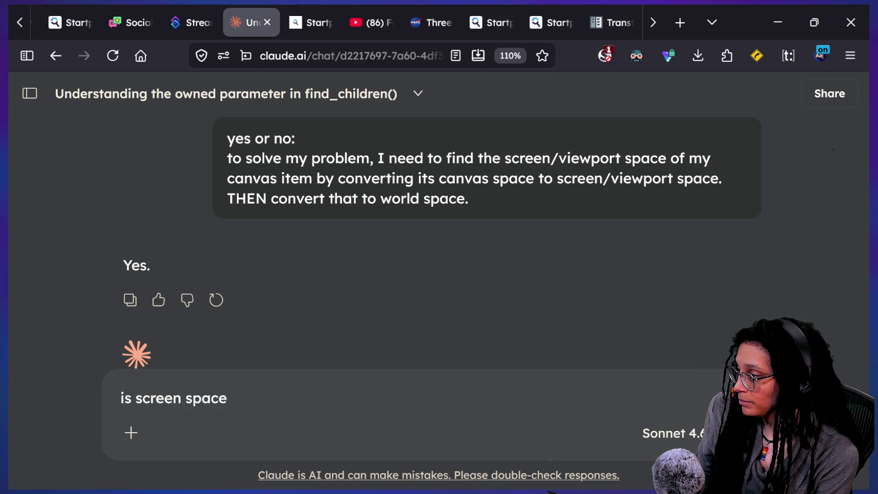
{"action": "key", "text": "BackSpace"}
{"action": "key", "text": "BackSpace"}
{"action": "key", "text": "BackSpace"}
{"action": "type", "text": "the "}
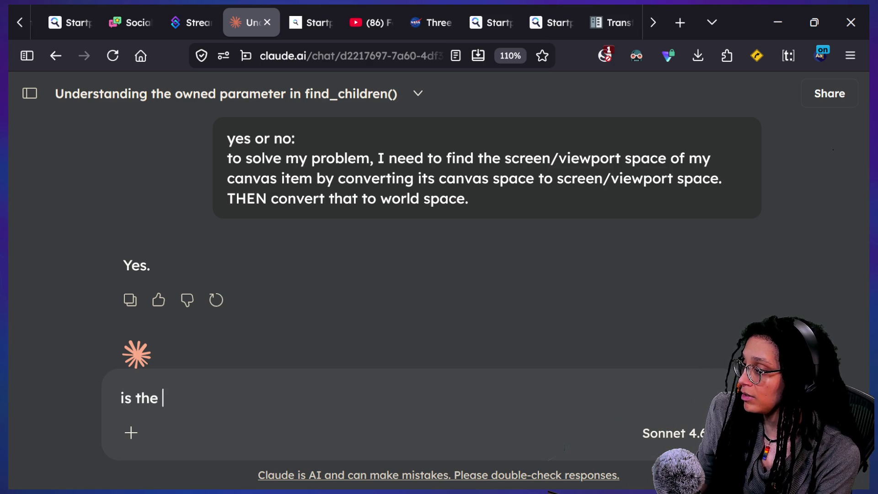
{"action": "type", "text": "control node's scr"}
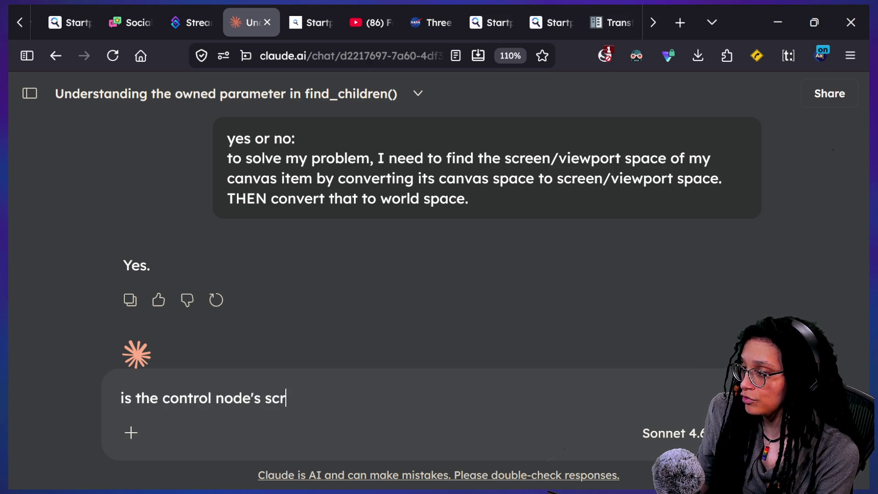
{"action": "type", "text": "een spce po"}
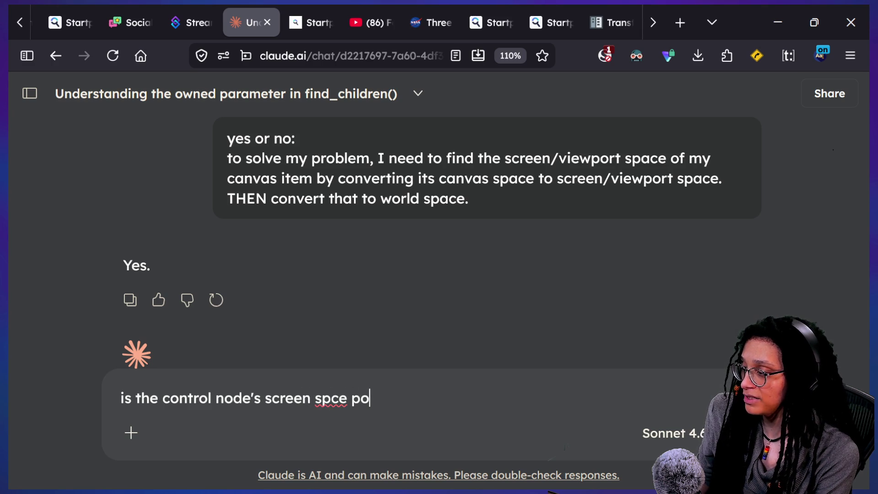
{"action": "type", "text": "sition just "}
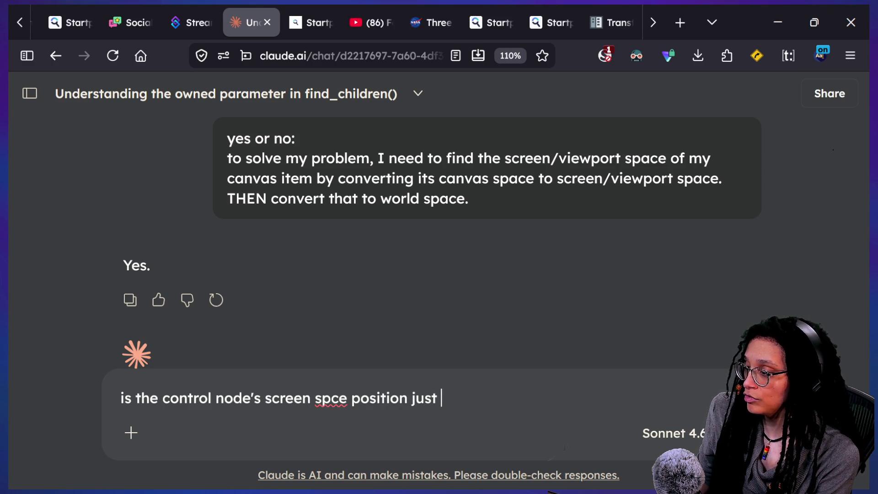
{"action": "type", "text": "its xy found by po"}
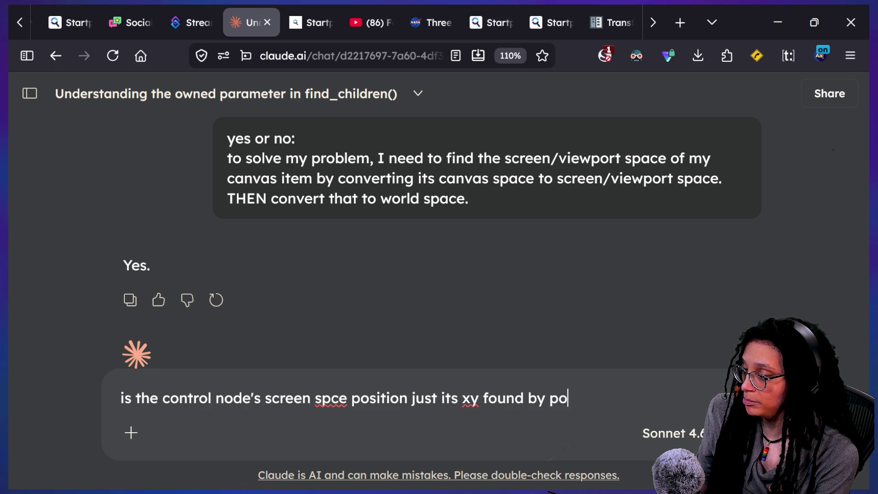
{"action": "type", "text": "sition prop"}
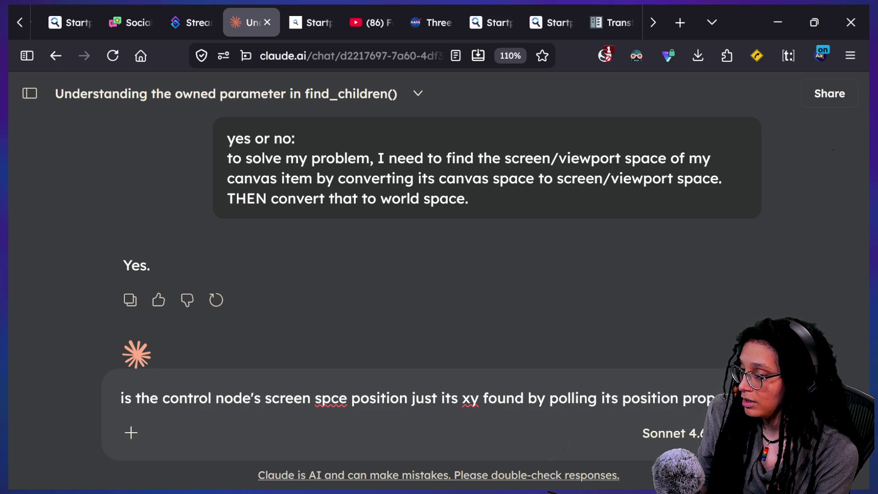
{"action": "key", "text": "Return"}
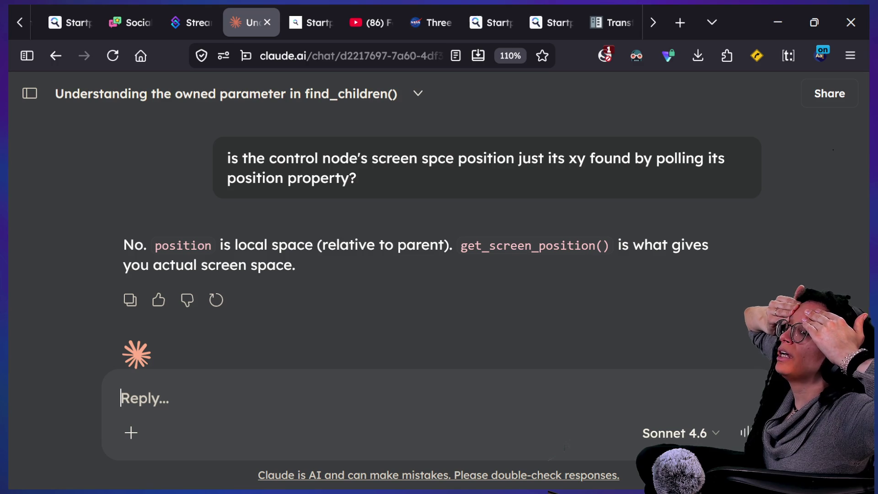
Look over the Transform2D documentation page and the Social Stream Ninja tab.
{"action": "mouse_move", "coordinate": [450, 171]}
{"action": "left_click", "coordinate": [594, 14]}
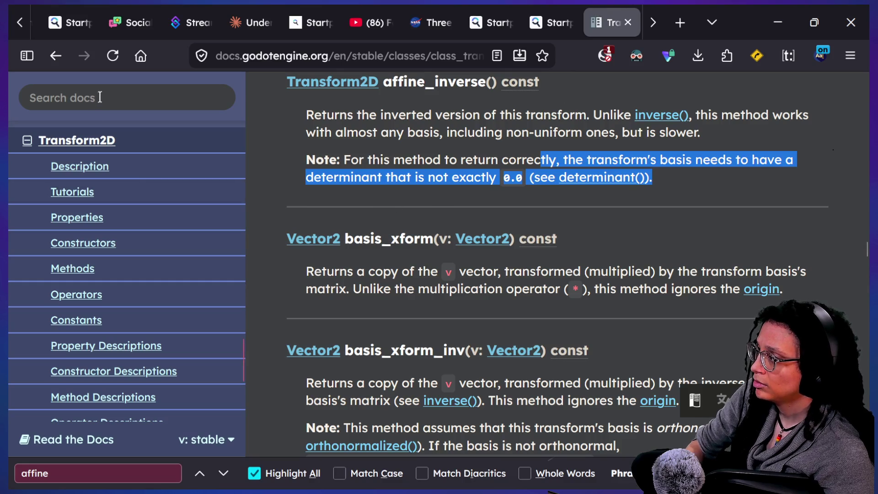
{"action": "left_click", "coordinate": [101, 99]}
{"action": "left_click", "coordinate": [130, 22]}
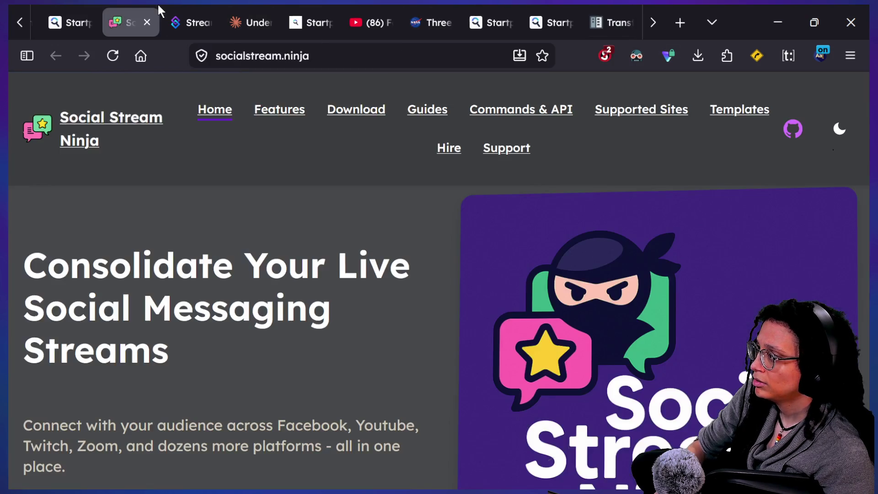
Ask Claude 'yes or no only, and that's different from global_position?' and read the reply.
{"action": "left_click", "coordinate": [251, 22]}
{"action": "type", "text": "and"}
{"action": "key", "text": "BackSpace"}
{"action": "type", "text": "nd"}
{"action": "key", "text": "ctrl+a"}
{"action": "type", "text": "yes or no only,"}
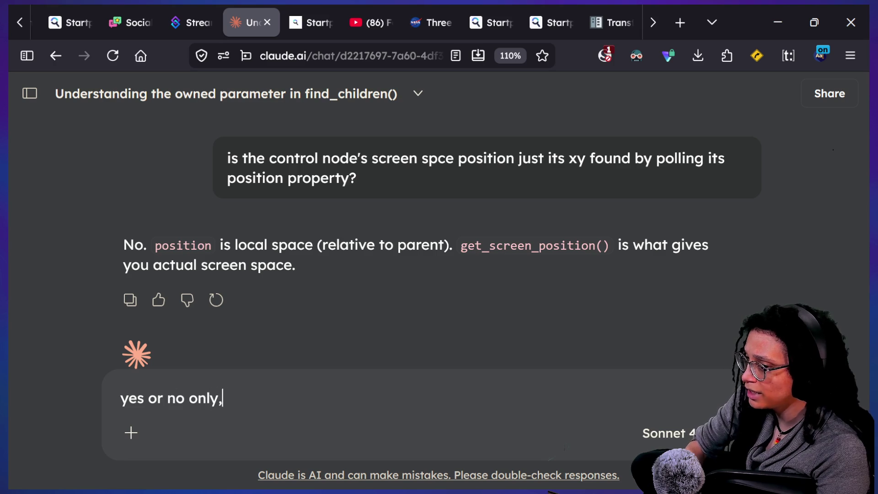
{"action": "type", "text": " and that's differen"}
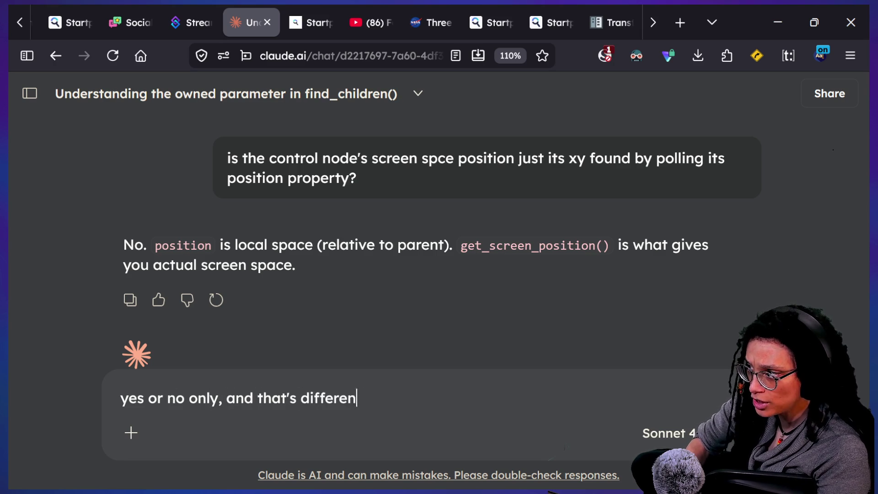
{"action": "type", "text": "t from global_position?"}
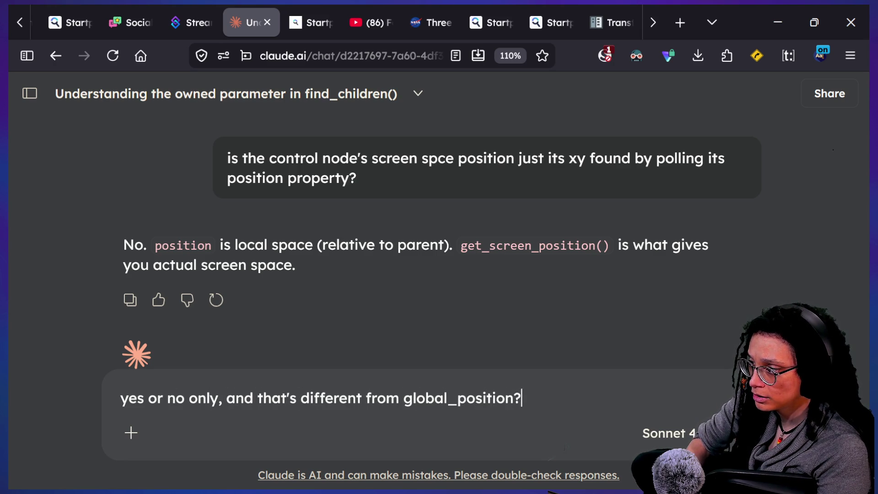
{"action": "key", "text": "Return"}
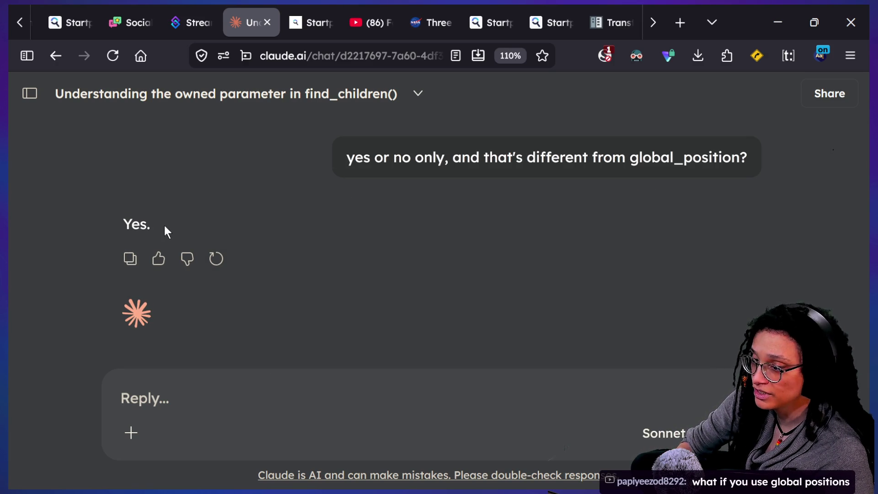
{"action": "left_click_drag", "start_coordinate": [313, 158], "coordinate": [700, 195]}
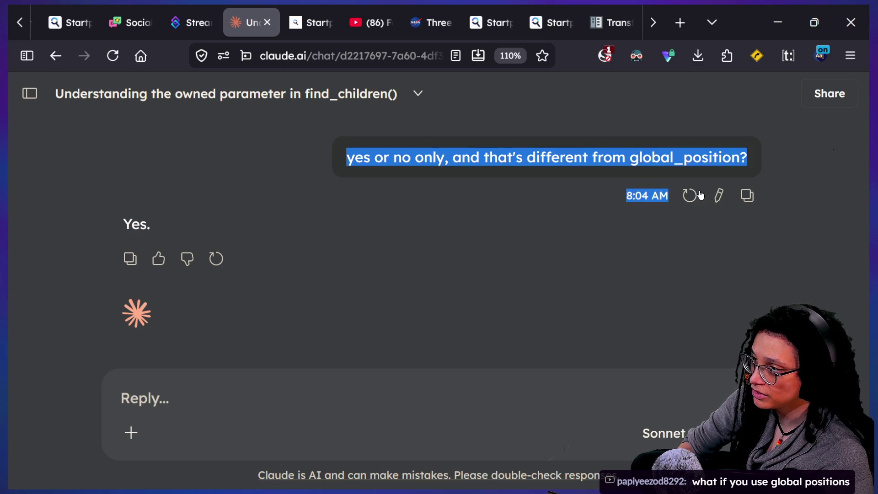
{"action": "left_click", "coordinate": [478, 185]}
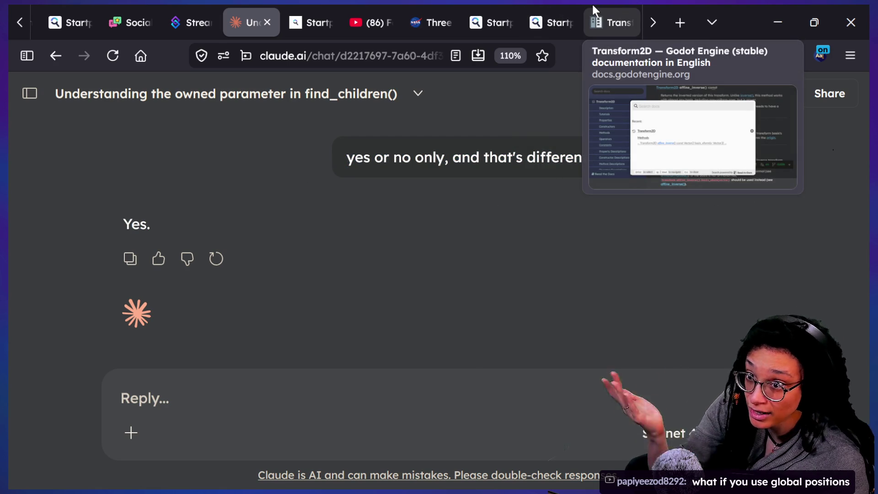
{"action": "left_click", "coordinate": [592, 4]}
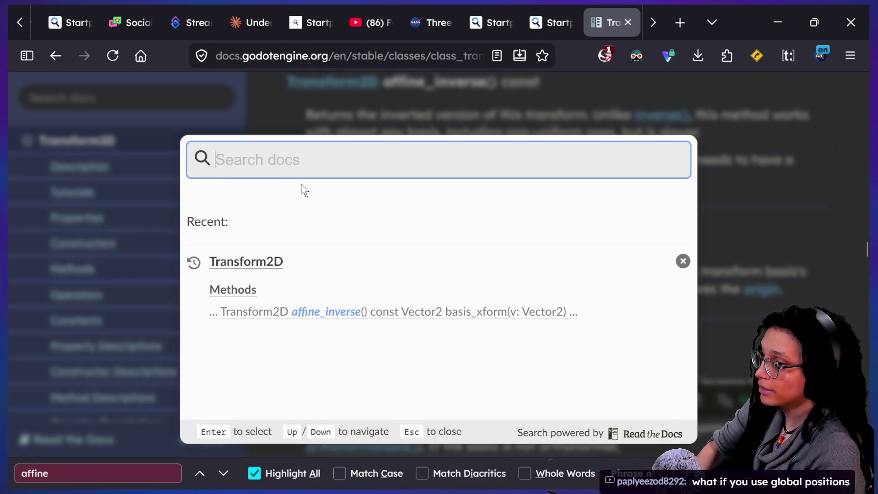
Search the Godot docs for get_screen_position and open the Control class result.
{"action": "type", "text": "g"}
{"action": "key", "text": "BackSpace"}
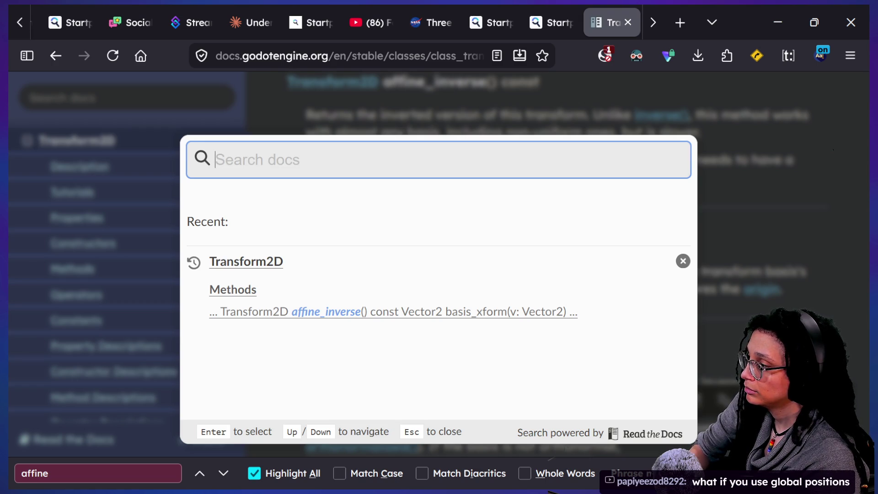
{"action": "type", "text": "get_screen_"}
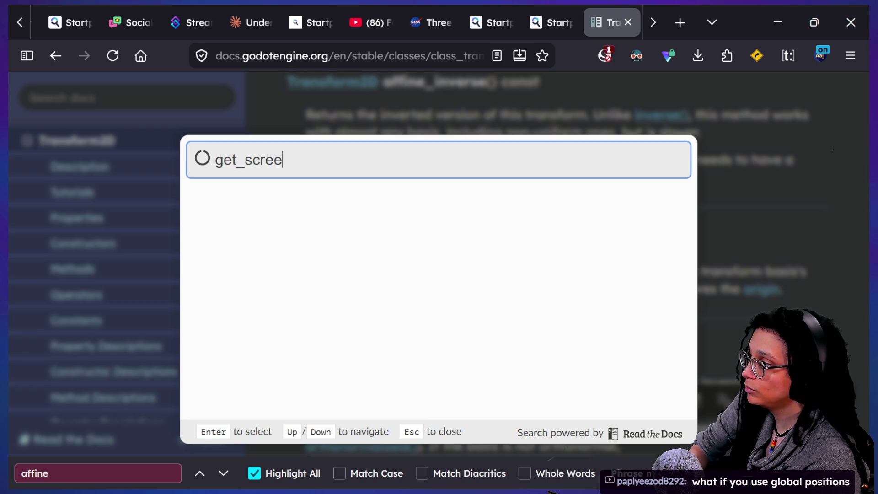
{"action": "type", "text": "position"}
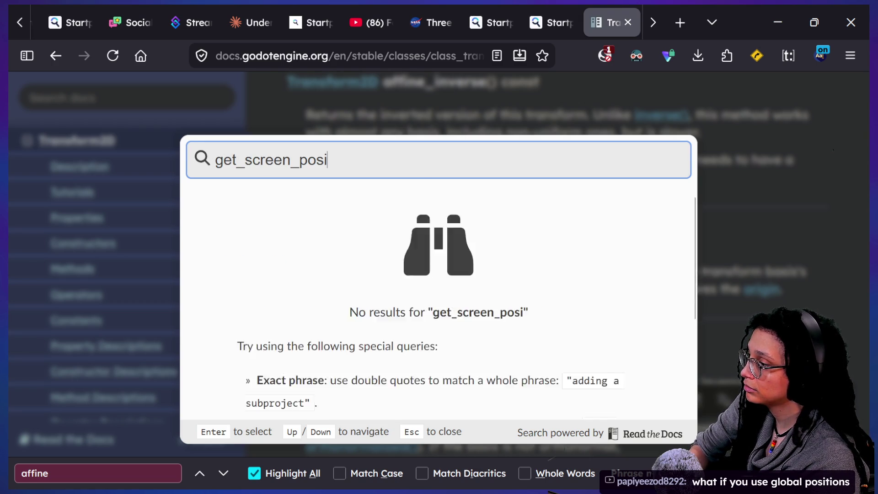
{"action": "key", "text": "ctrl+a"}
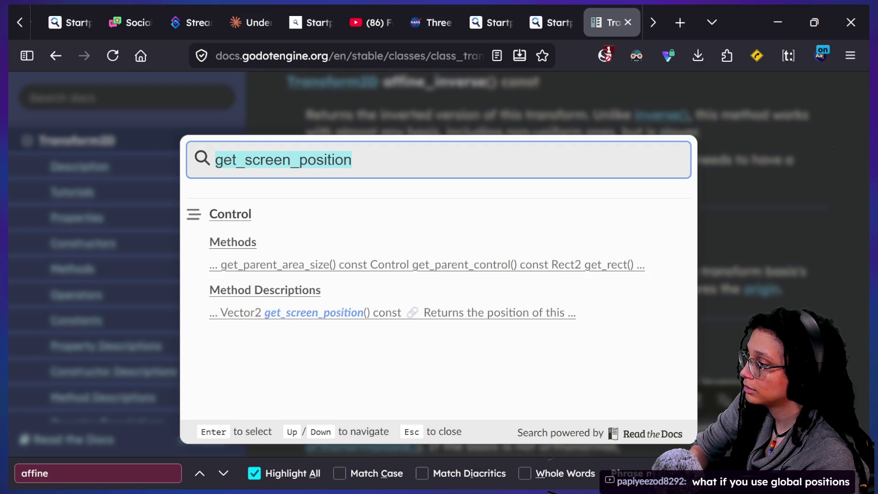
{"action": "left_click", "coordinate": [251, 318]}
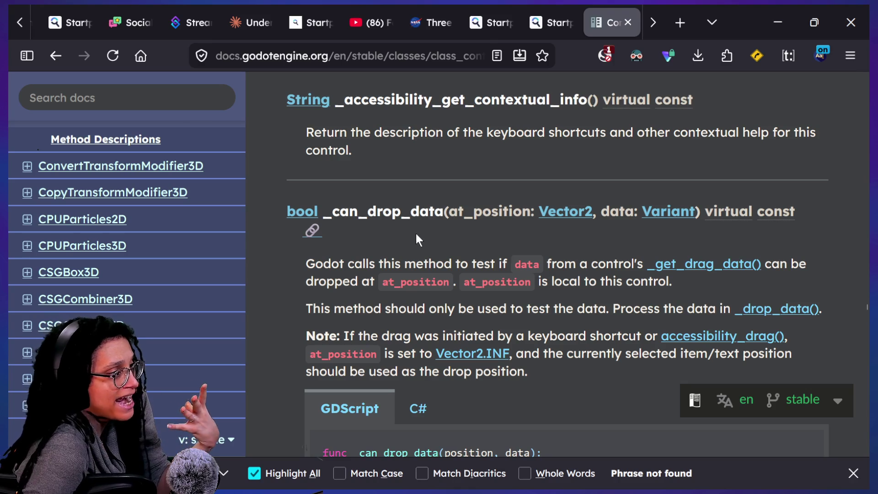
{"action": "scroll", "coordinate": [416, 234], "scroll_direction": "up", "scroll_amount": 2}
Find get_screen_position() on the Control page and read its global screen coordinates description.
{"action": "type", "text": "sc"}
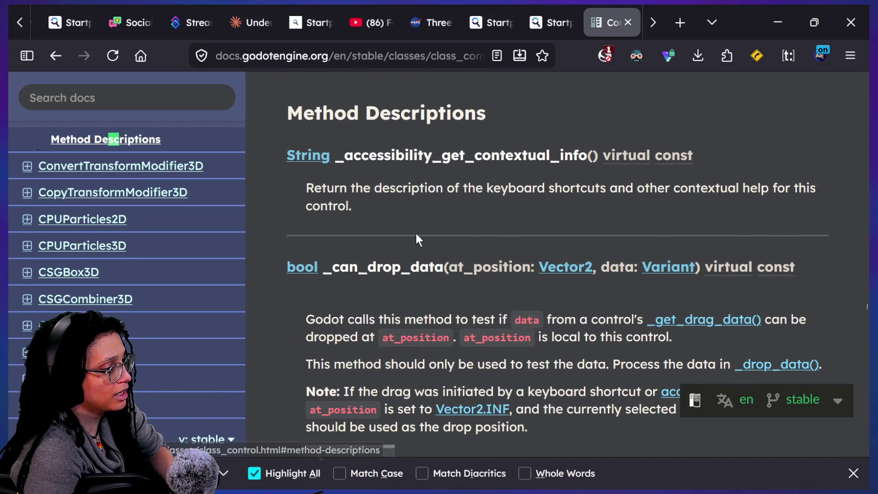
{"action": "type", "text": "reen_position"}
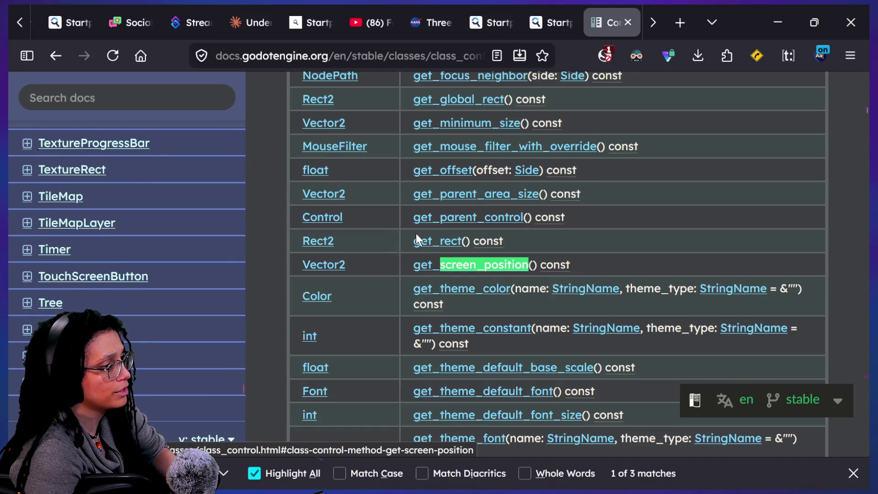
{"action": "left_click", "coordinate": [424, 264]}
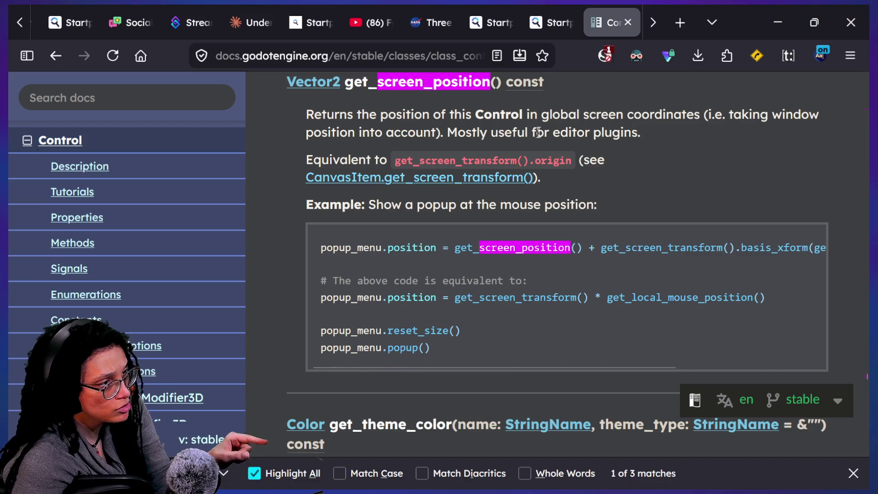
{"action": "mouse_move", "coordinate": [545, 115]}
{"action": "left_mouse_down"}
{"action": "mouse_move", "coordinate": [714, 114]}
{"action": "mouse_move", "coordinate": [699, 113]}
{"action": "left_mouse_up"}
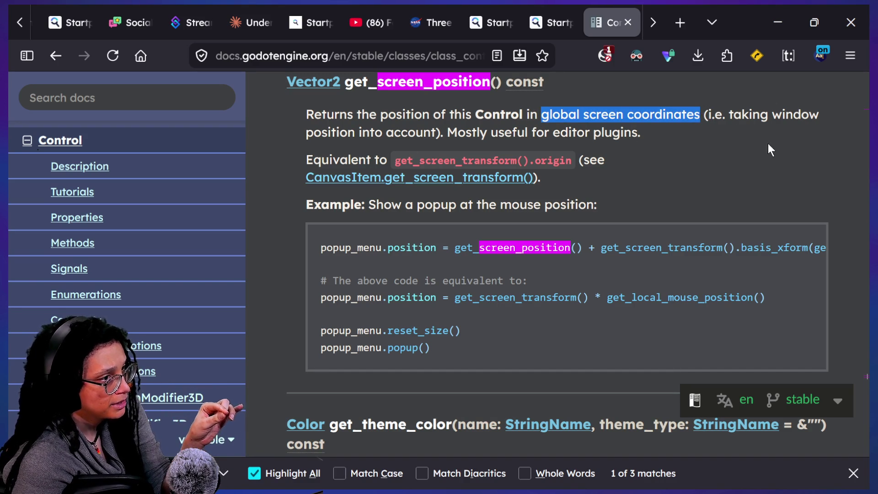
{"action": "left_click_drag", "start_coordinate": [697, 114], "coordinate": [379, 115]}
{"action": "left_click", "coordinate": [447, 129]}
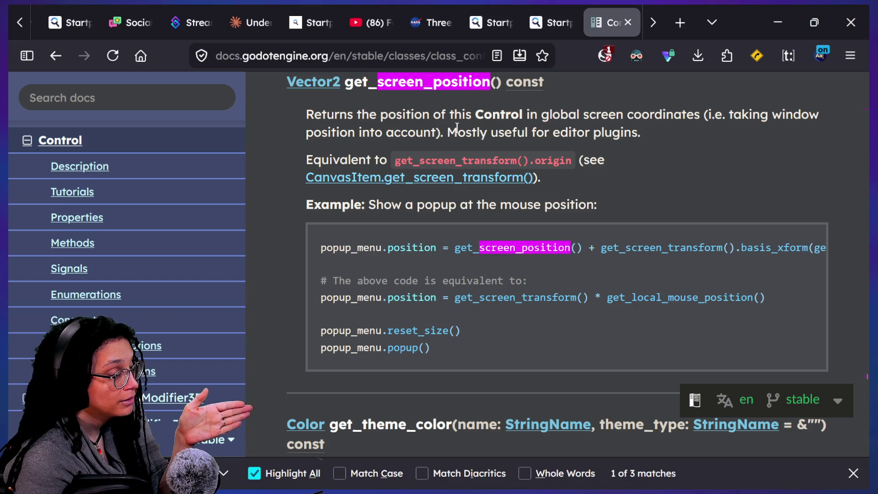
{"action": "left_click_drag", "start_coordinate": [447, 130], "coordinate": [723, 128]}
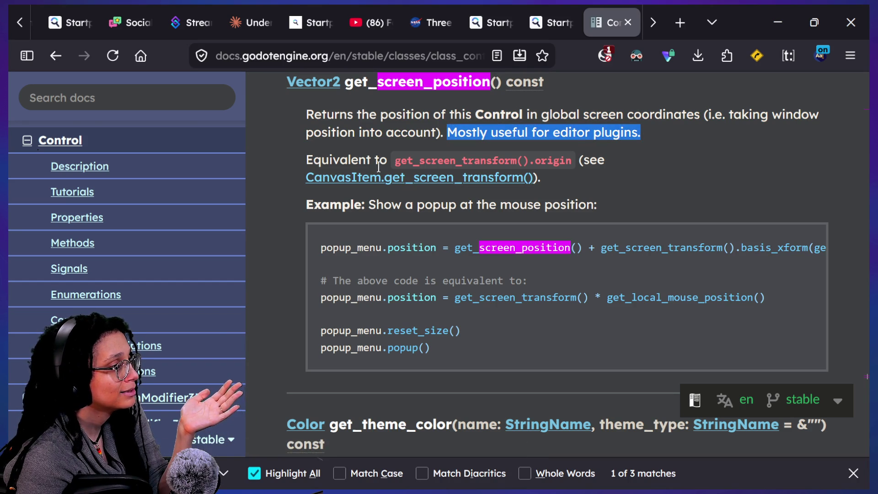
{"action": "scroll", "coordinate": [378, 167], "scroll_direction": "up", "scroll_amount": 20}
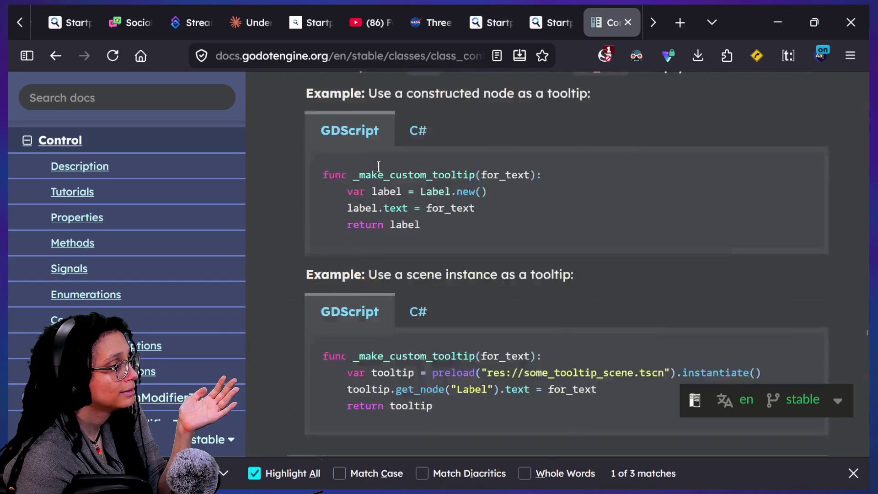
{"action": "scroll", "coordinate": [378, 167], "scroll_direction": "up", "scroll_amount": 20}
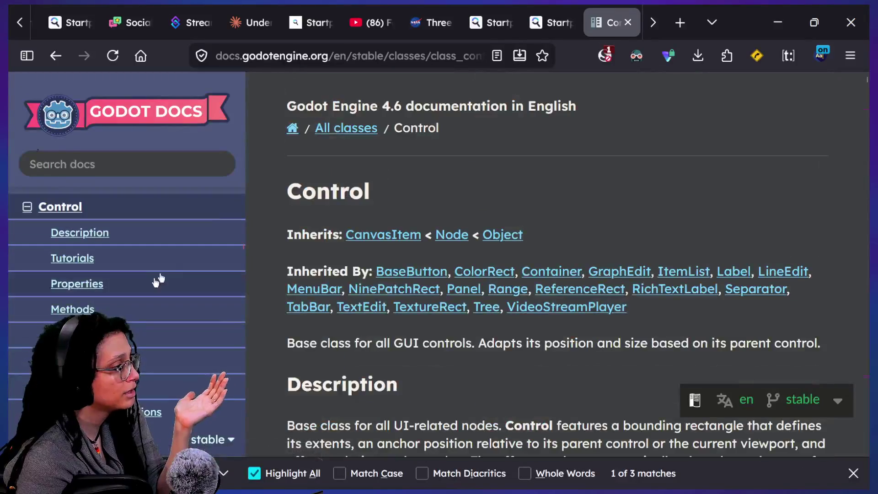
Highlight the popup example and the note that it equals get_screen_transform().origin.
{"action": "key", "text": "shift+Return"}
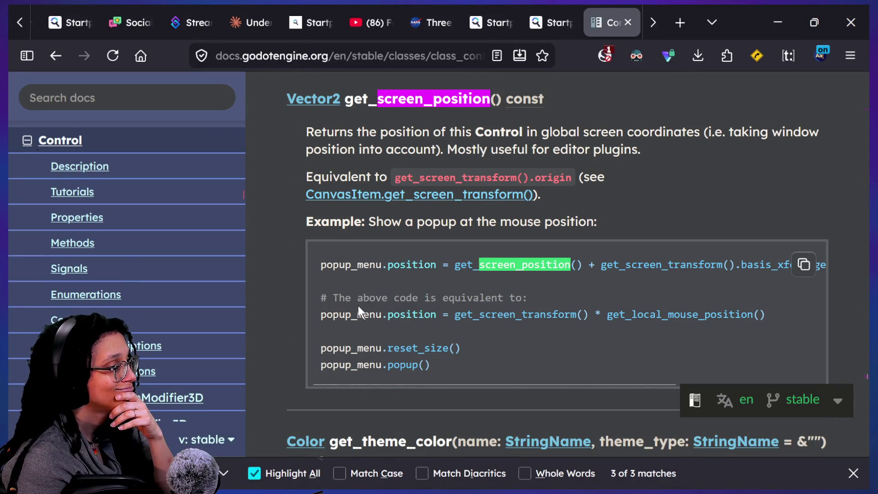
{"action": "left_click_drag", "start_coordinate": [368, 222], "coordinate": [609, 215]}
{"action": "left_click", "coordinate": [604, 218]}
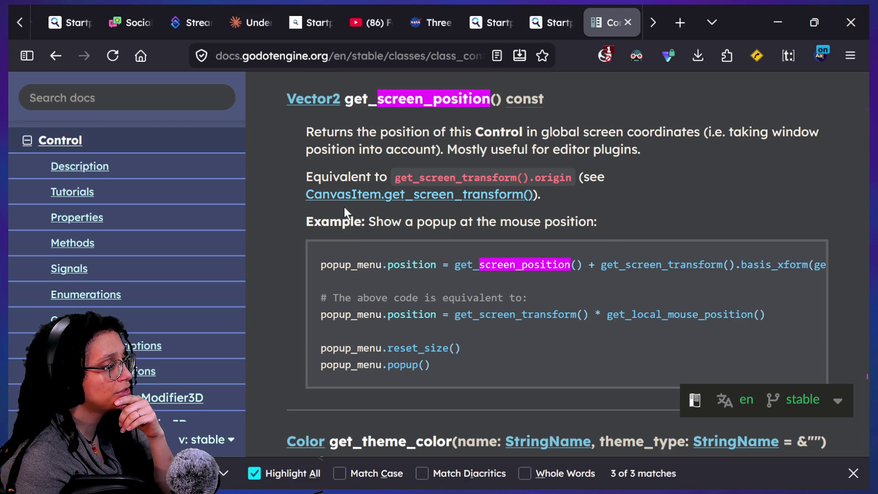
{"action": "left_click_drag", "start_coordinate": [406, 171], "coordinate": [510, 172]}
{"action": "left_click", "coordinate": [511, 172]}
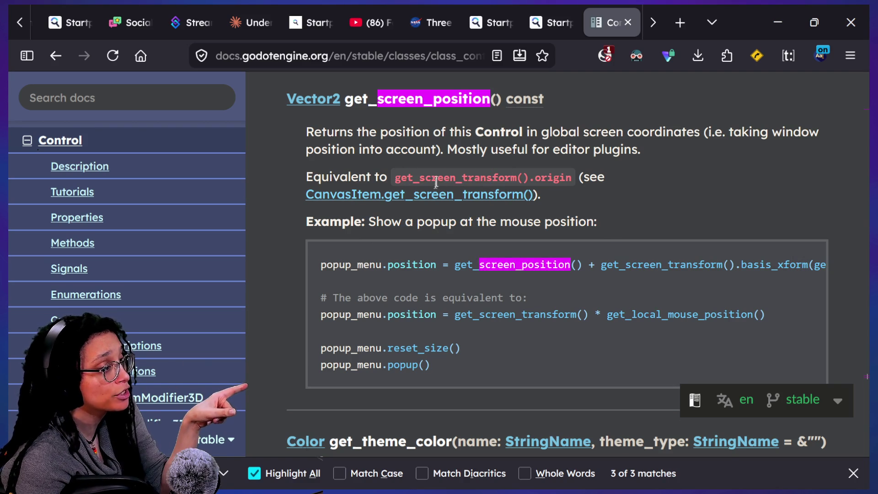
{"action": "left_click_drag", "start_coordinate": [392, 173], "coordinate": [569, 170]}
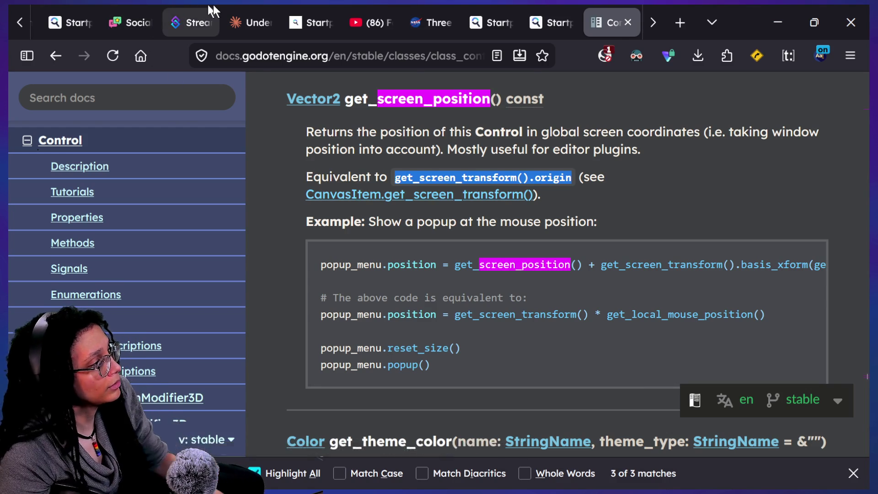
Ask Claude: 'Im having a hard time understanding the difference between canvas and screen spaces'.
{"action": "left_click", "coordinate": [232, 10]}
{"action": "left_click", "coordinate": [372, 393]}
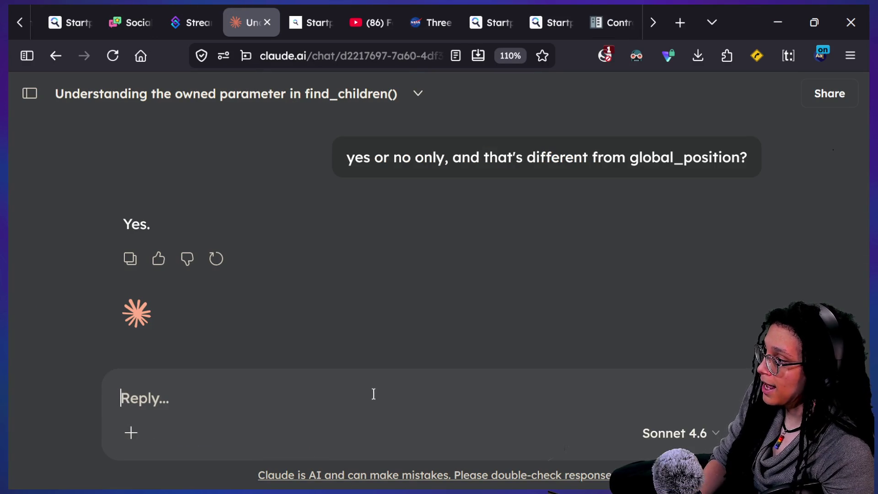
{"action": "type", "text": "Im jav"}
{"action": "key", "text": "BackSpace"}
{"action": "key", "text": "BackSpace"}
{"action": "key", "text": "BackSpace"}
{"action": "type", "text": "haing a har"}
{"action": "key", "text": "BackSpace"}
{"action": "key", "text": "BackSpace"}
{"action": "key", "text": "BackSpace"}
{"action": "type", "text": "ving a hard time understanding the"}
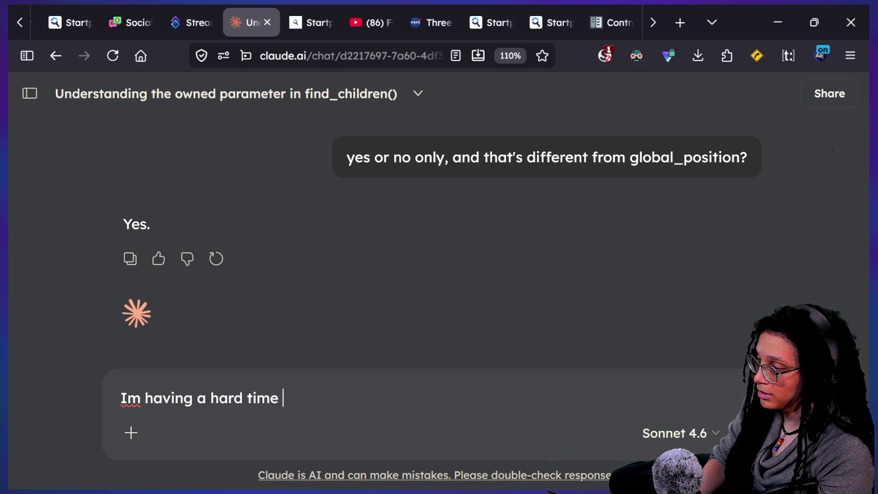
{"action": "type", "text": " difference bt"}
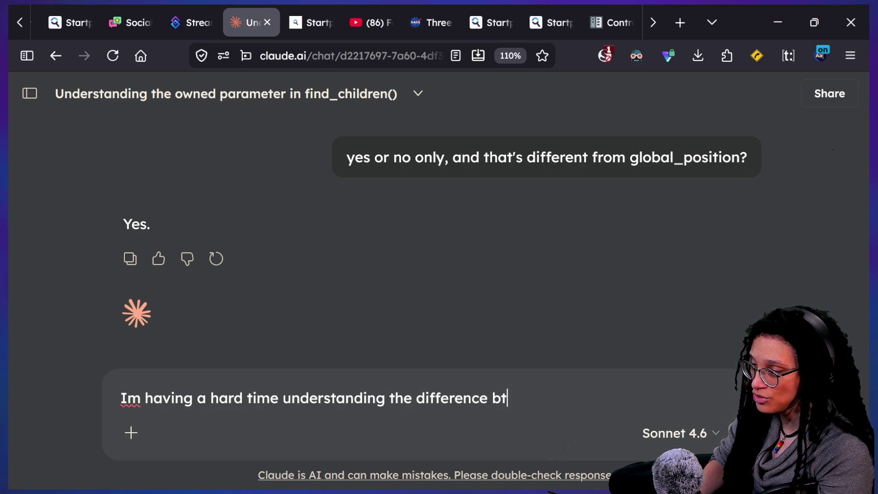
{"action": "key", "text": "BackSpace"}
{"action": "type", "text": "wet"}
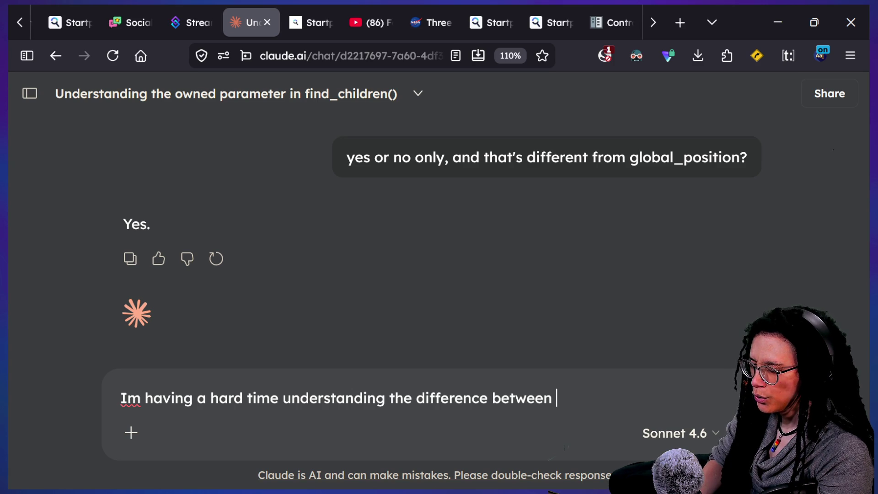
{"action": "type", "text": "reenes"}
{"action": "key", "text": "Return"}
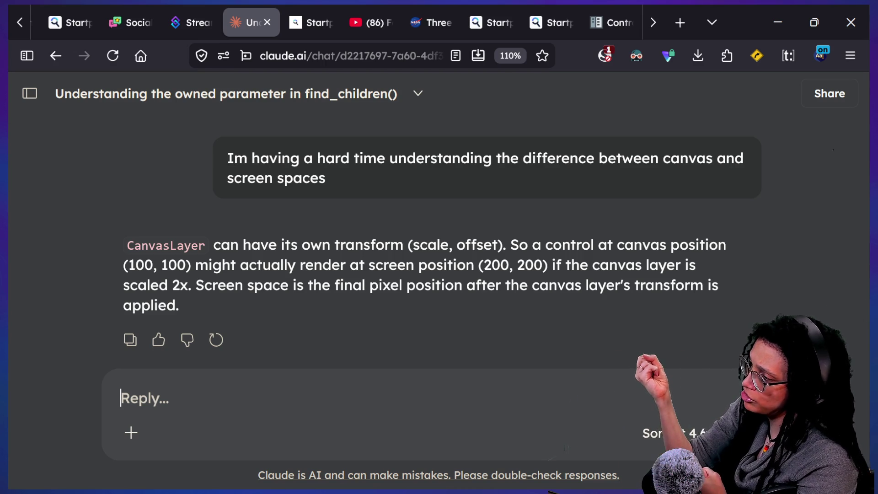
{"action": "left_click", "coordinate": [606, 11]}
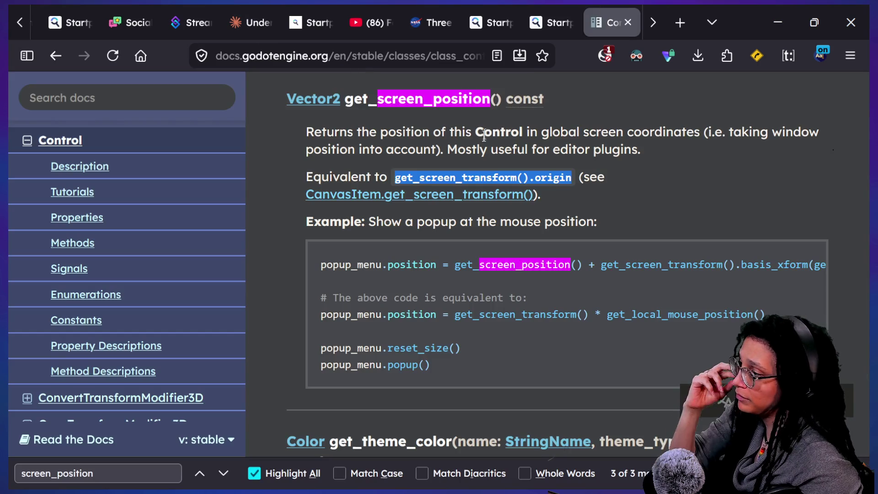
Reread get_screen_position() and follow the CanvasItem.get_screen_transform() link.
{"action": "left_click_drag", "start_coordinate": [347, 120], "coordinate": [551, 151]}
{"action": "left_click", "coordinate": [432, 119]}
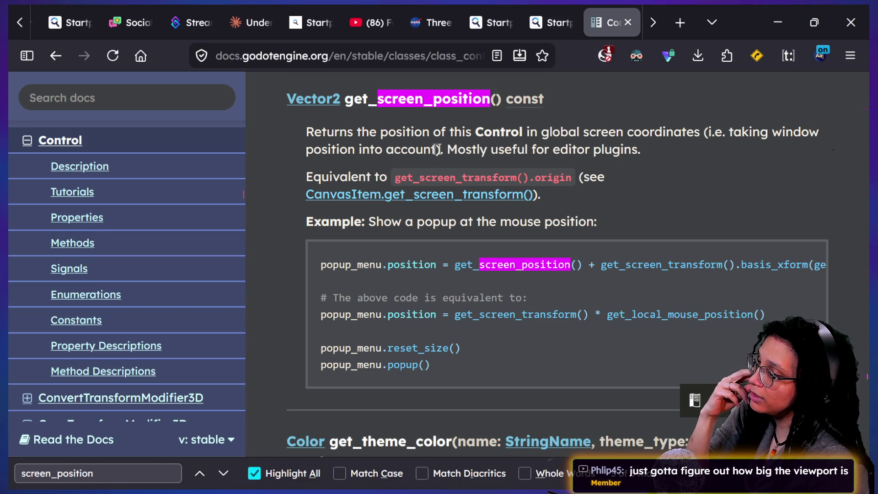
{"action": "left_click_drag", "start_coordinate": [389, 175], "coordinate": [568, 179]}
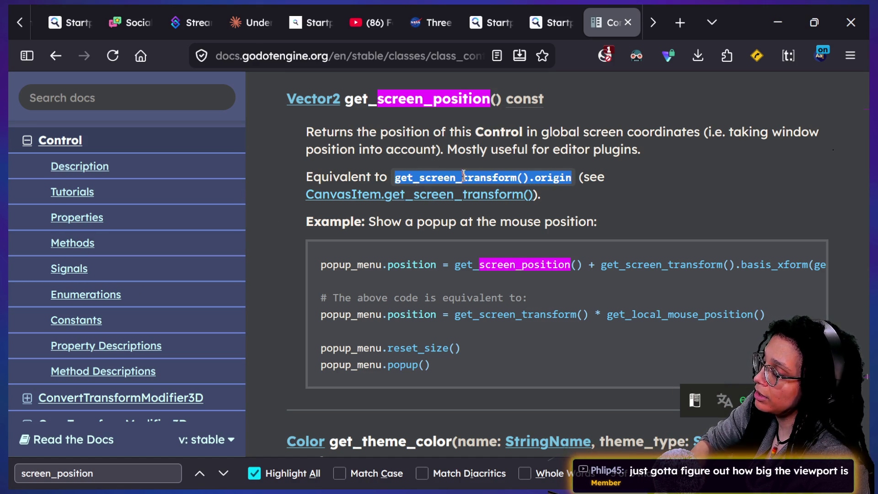
{"action": "left_click", "coordinate": [515, 200]}
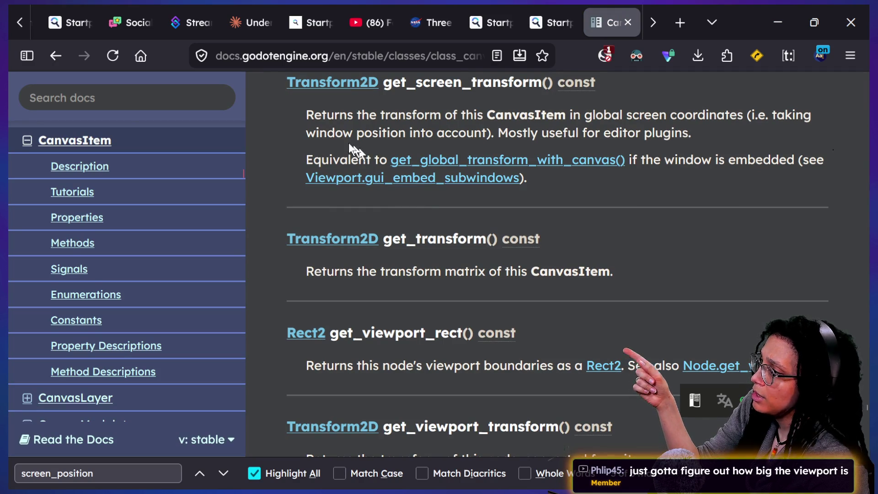
Read the get_screen_transform() entry and search the docs for get_screen_transform().origin.
{"action": "left_click_drag", "start_coordinate": [440, 115], "coordinate": [554, 115]}
{"action": "left_click", "coordinate": [583, 111]}
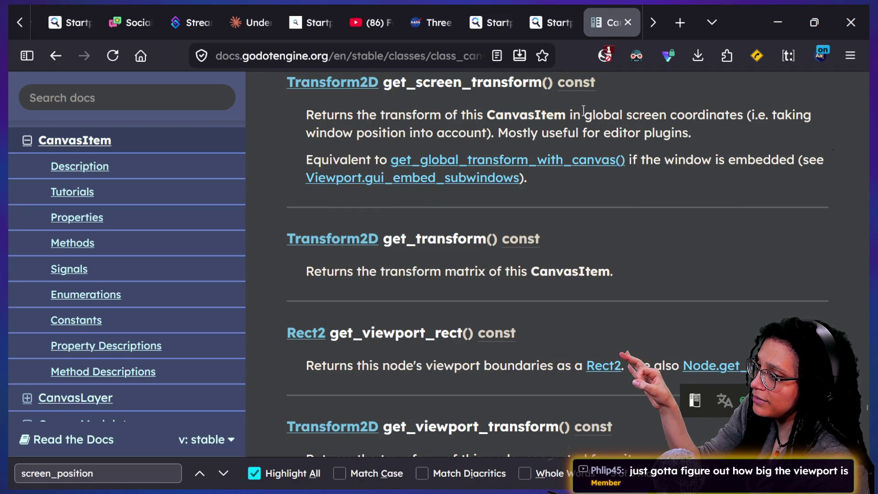
{"action": "left_click_drag", "start_coordinate": [492, 134], "coordinate": [507, 137]}
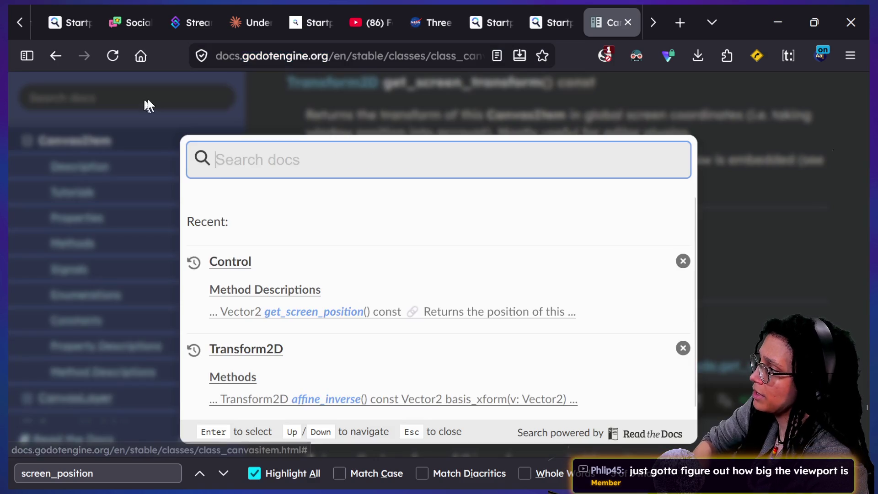
{"action": "left_click", "coordinate": [147, 99]}
{"action": "type", "text": "get_screen_transform().origin"}
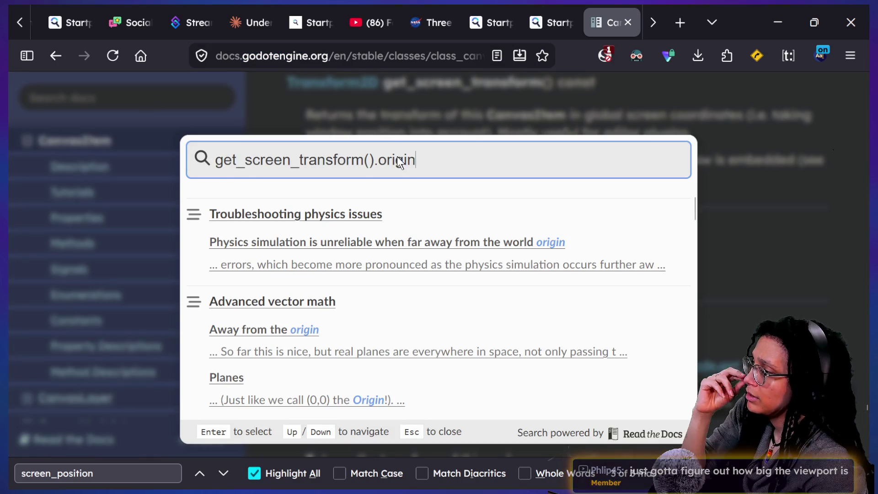
Narrow the docs search to get_screen_transform() and open the Viewport class result.
{"action": "left_click_drag", "start_coordinate": [369, 156], "coordinate": [696, 147]}
{"action": "key", "text": "BackSpace"}
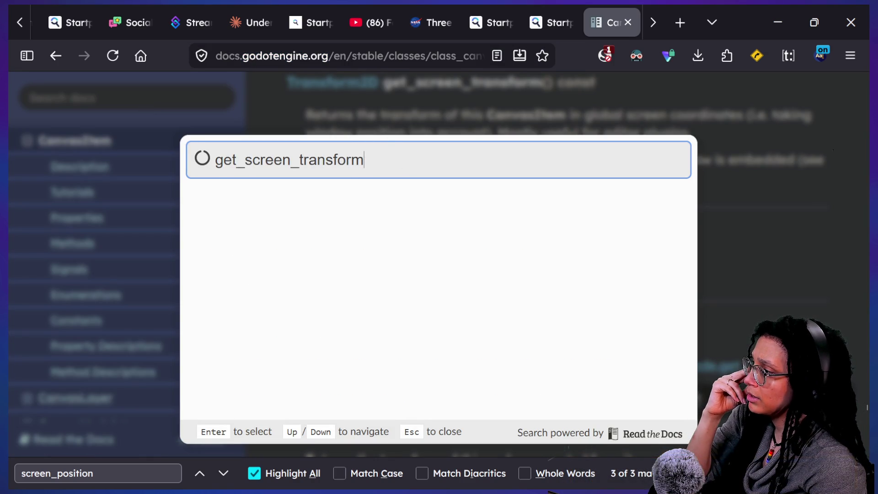
{"action": "type", "text": "()"}
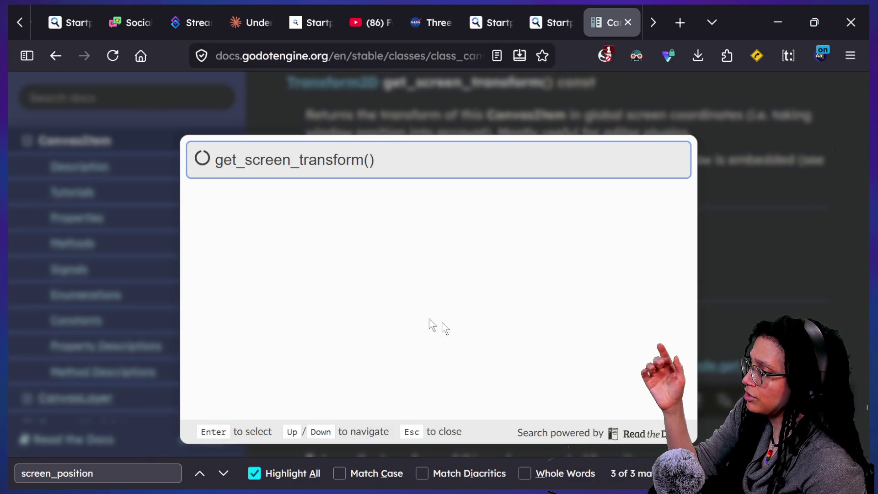
{"action": "scroll", "coordinate": [357, 310], "scroll_direction": "down", "scroll_amount": 4}
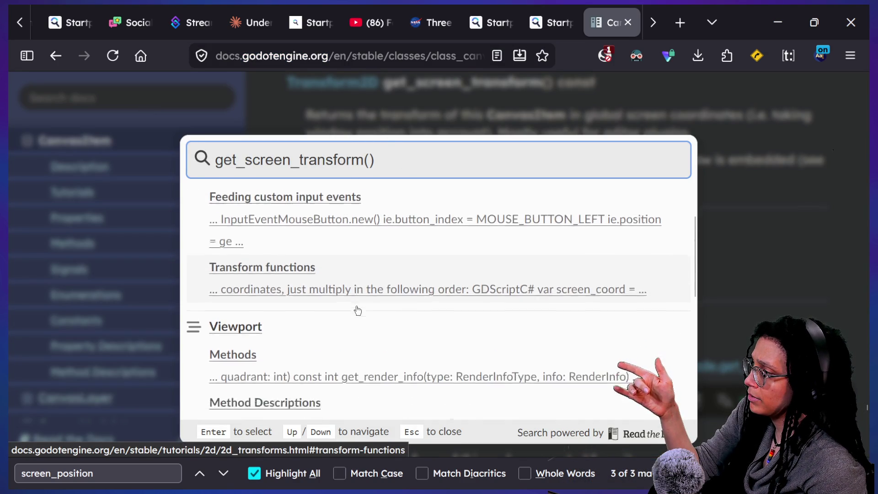
{"action": "left_click", "coordinate": [276, 293]}
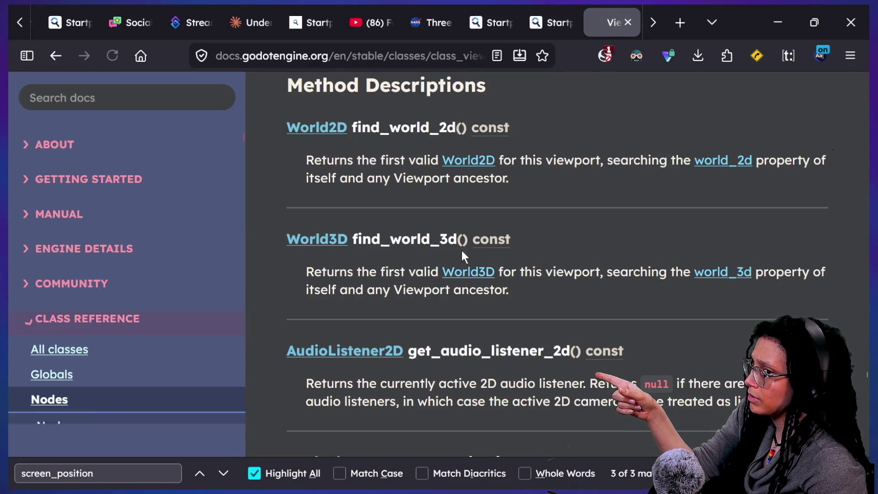
Find get_screen_transform() on the Viewport page and read its screen-coordinate description.
{"action": "key", "text": "ctrl+f"}
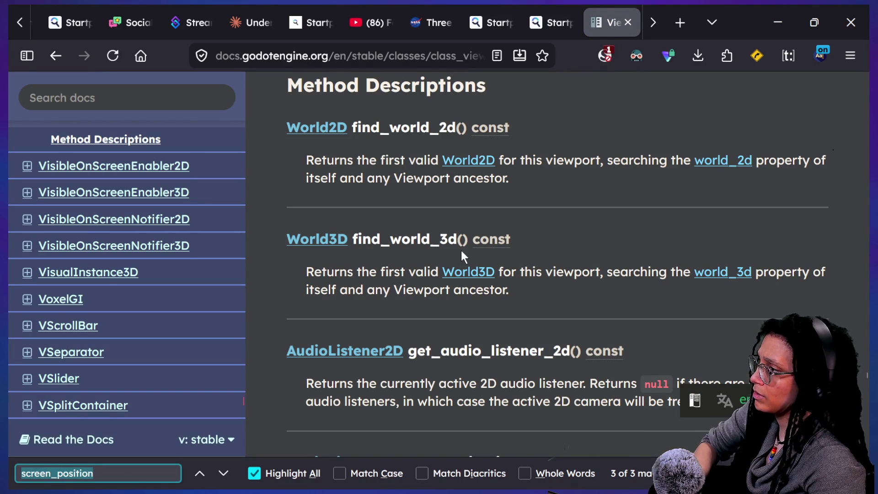
{"action": "type", "text": "get_screen_transform().origin"}
{"action": "key", "text": "BackSpace"}
{"action": "key", "text": "BackSpace"}
{"action": "key", "text": "BackSpace"}
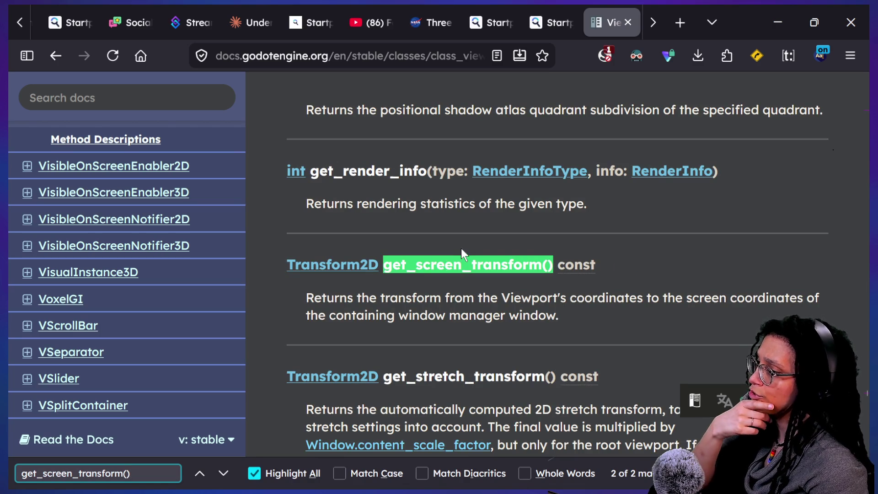
{"action": "scroll", "coordinate": [437, 281], "scroll_direction": "down", "scroll_amount": 3}
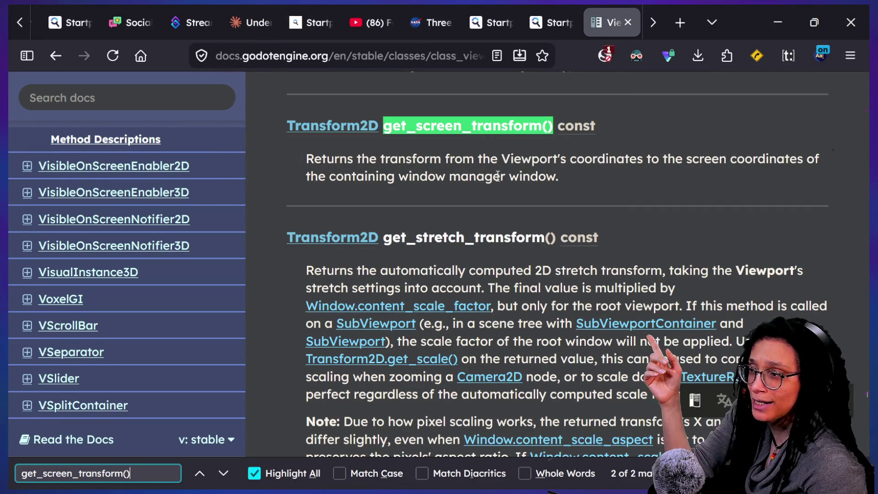
{"action": "left_click", "coordinate": [247, 22]}
Ask Claude 'so viewport is ALWAYS the same thing as the screen?'.
{"action": "type", "text": "sao"}
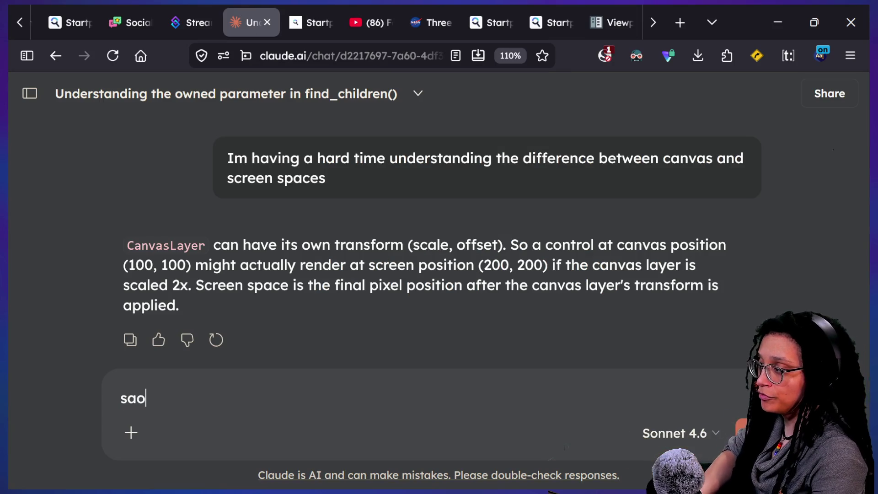
{"action": "type", "text": "o viewprt is ALWAYS the sme"}
{"action": "key", "text": "BackSpace"}
{"action": "key", "text": "BackSpace"}
{"action": "type", "text": "ame thing as the screen?"}
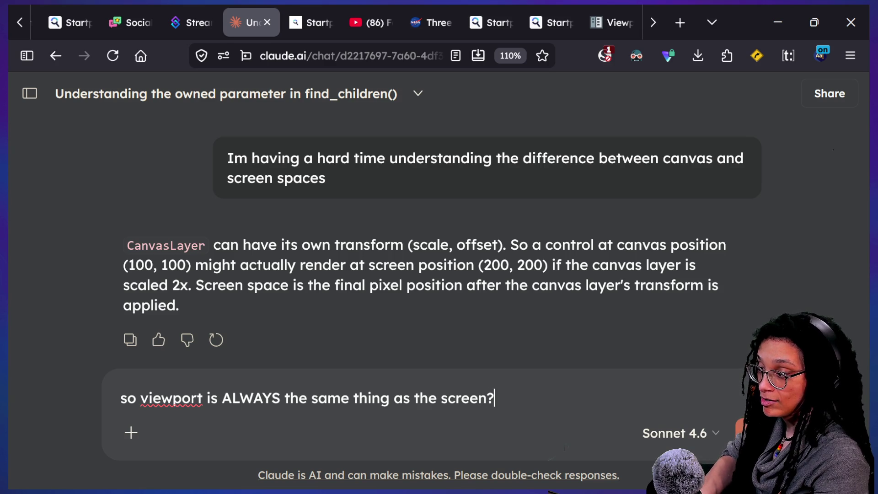
{"action": "key", "text": "Return"}
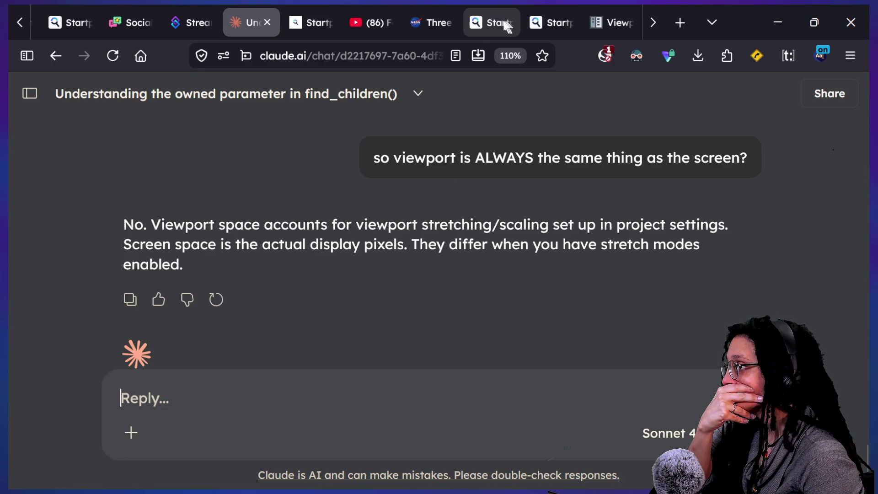
Go back from the Viewport docs through CanvasItem to Control's get_screen_position() entry.
{"action": "left_click", "coordinate": [597, 6]}
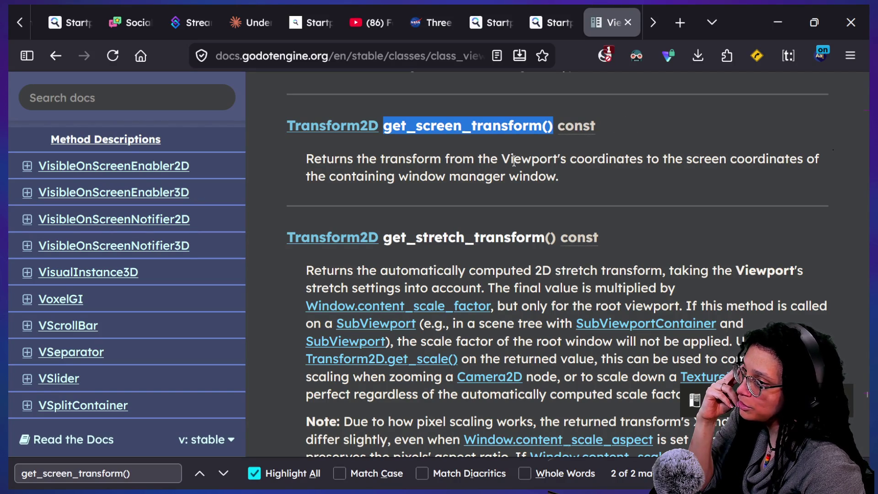
{"action": "left_click", "coordinate": [383, 194]}
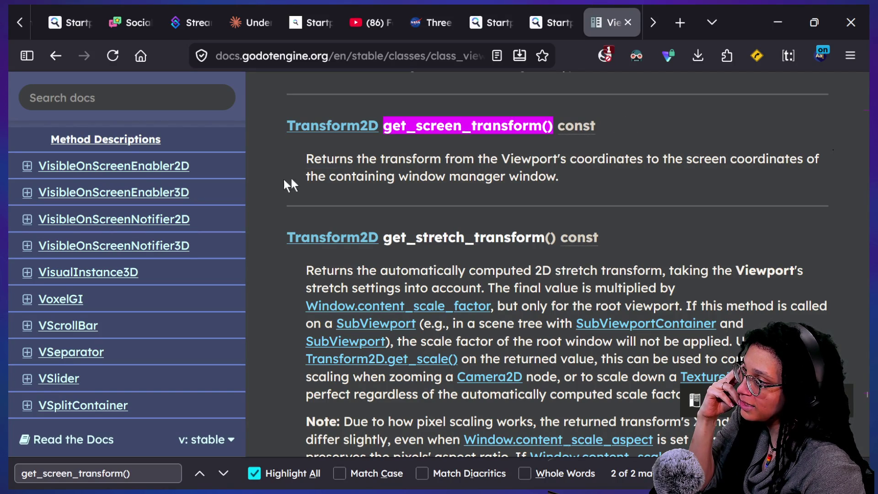
{"action": "left_click", "coordinate": [533, 167]}
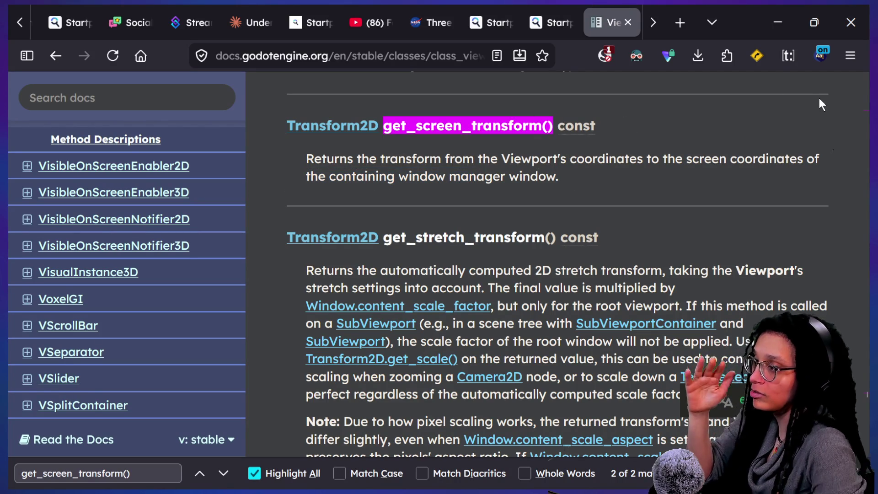
{"action": "left_click", "coordinate": [52, 55]}
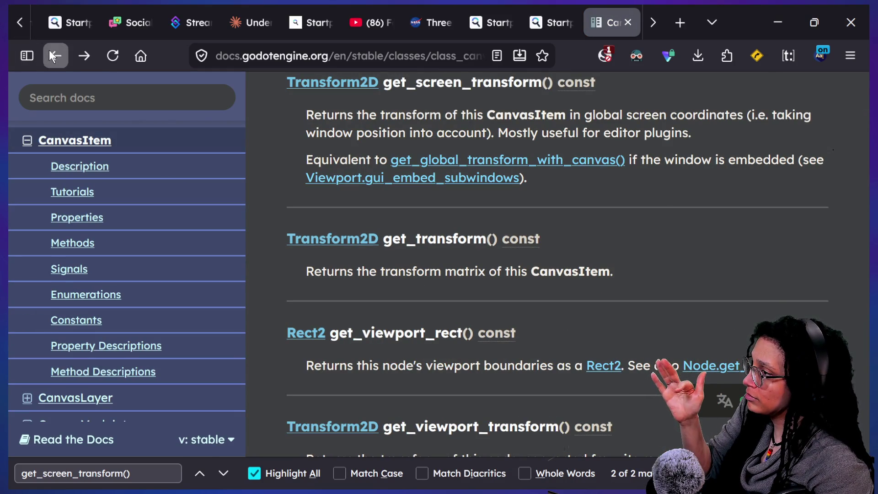
{"action": "left_click", "coordinate": [50, 53]}
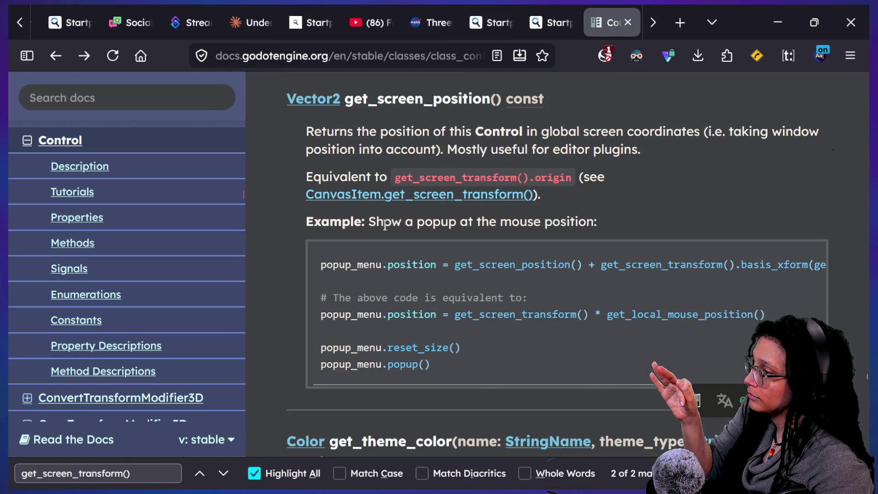
{"action": "left_click", "coordinate": [249, 22]}
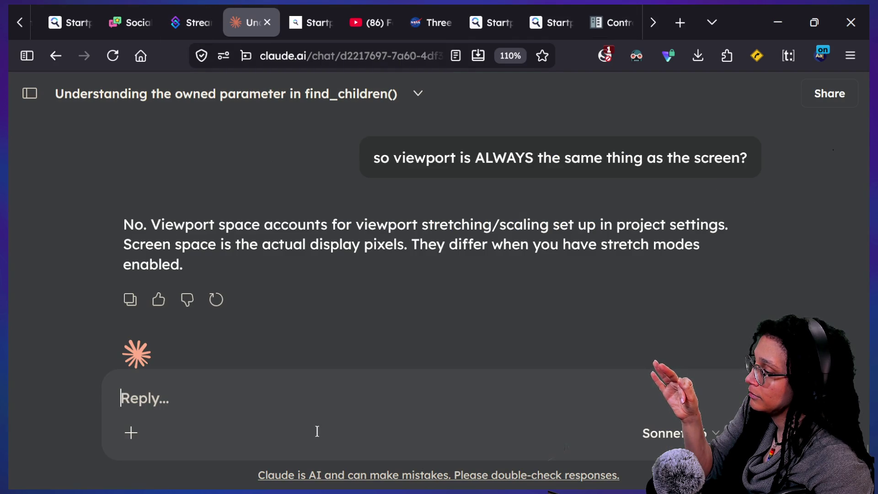
Reread the earlier yes-or-no question about canvas item and world space conversion.
{"action": "mouse_move", "coordinate": [593, 7]}
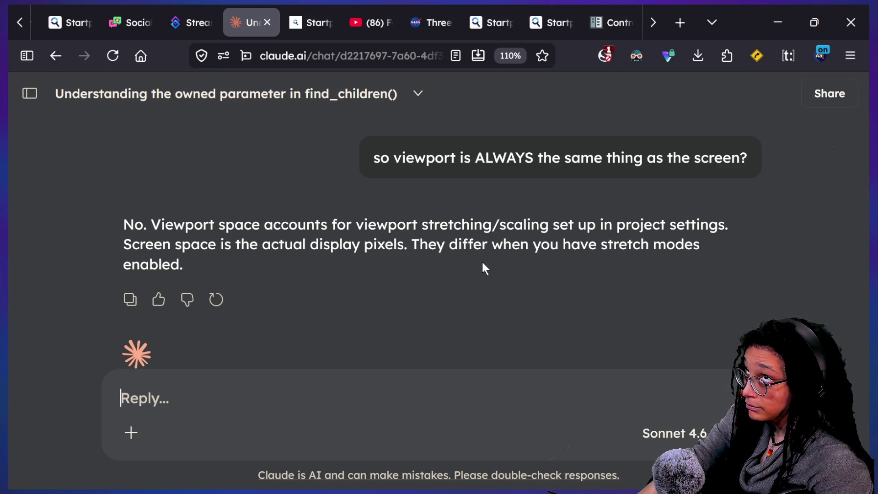
{"action": "scroll", "coordinate": [482, 262], "scroll_direction": "up", "scroll_amount": 10}
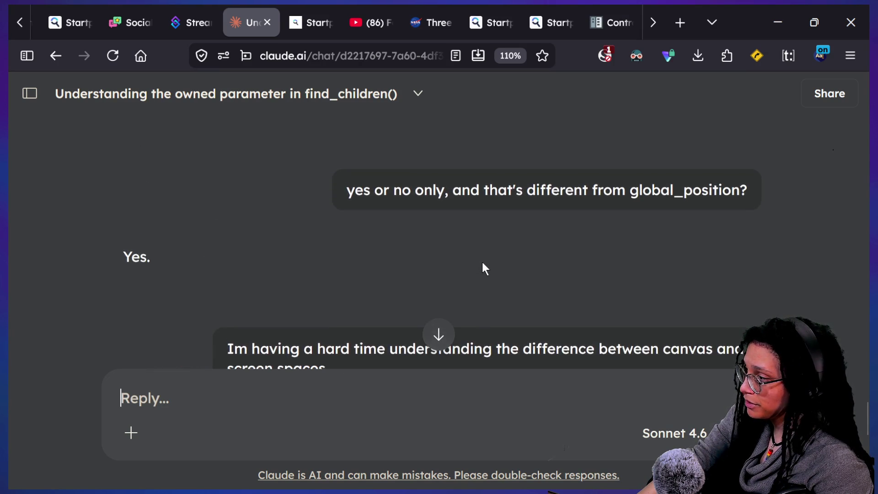
{"action": "scroll", "coordinate": [481, 262], "scroll_direction": "up", "scroll_amount": 6}
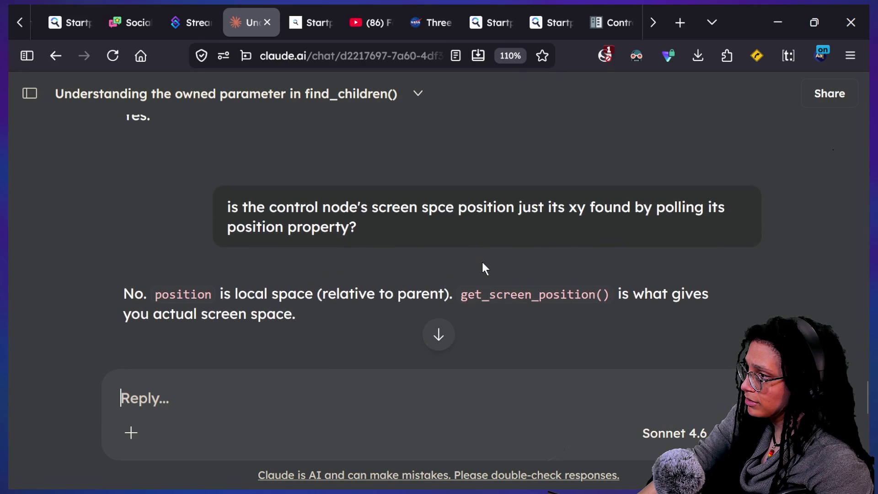
{"action": "scroll", "coordinate": [483, 265], "scroll_direction": "up", "scroll_amount": 3}
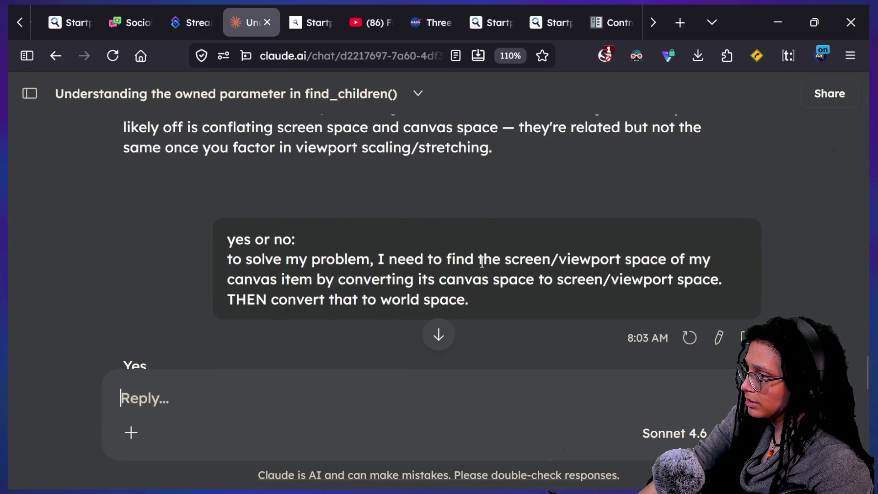
{"action": "left_click_drag", "start_coordinate": [508, 259], "coordinate": [647, 258]}
{"action": "left_click_drag", "start_coordinate": [254, 288], "coordinate": [646, 245]}
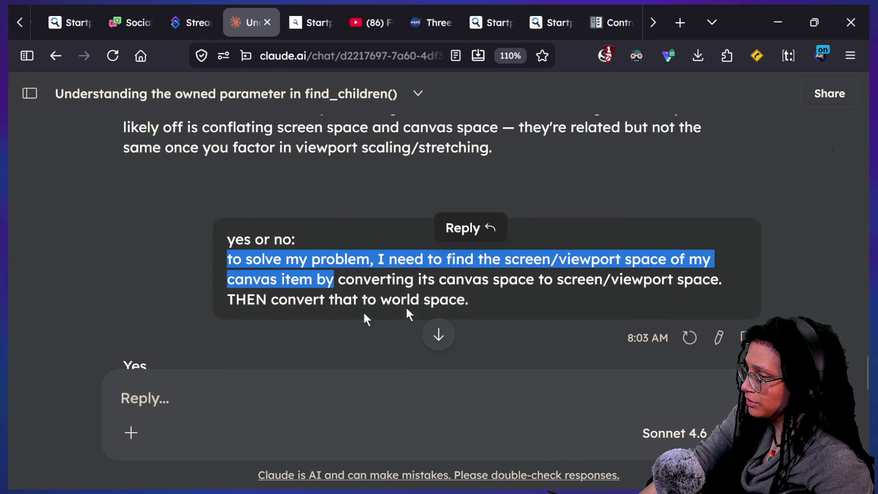
{"action": "left_click_drag", "start_coordinate": [325, 300], "coordinate": [410, 300]}
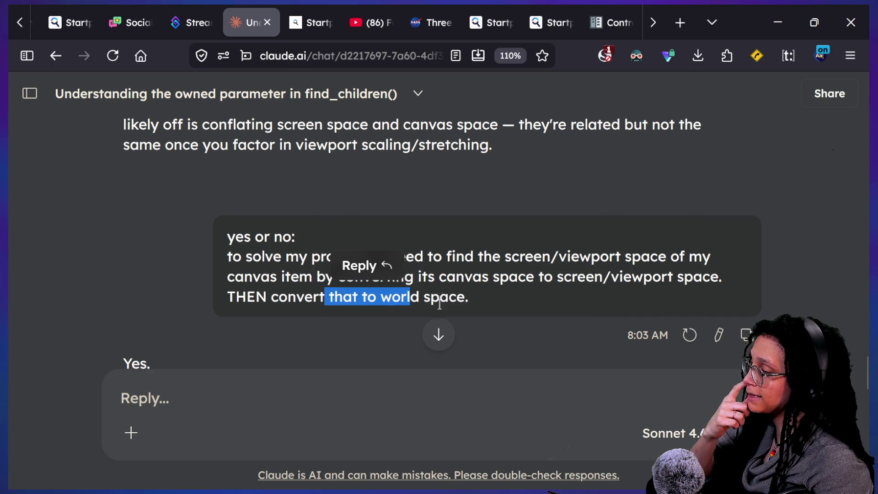
Review Claude's answer and its suggested list of transform functions.
{"action": "scroll", "coordinate": [439, 304], "scroll_direction": "down", "scroll_amount": 15}
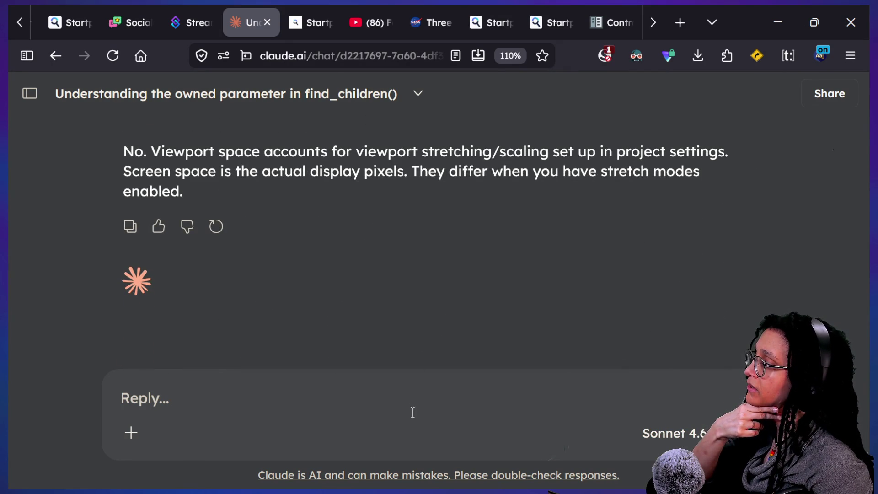
{"action": "scroll", "coordinate": [451, 183], "scroll_direction": "up", "scroll_amount": 10}
{"action": "scroll", "coordinate": [450, 179], "scroll_direction": "up", "scroll_amount": 10}
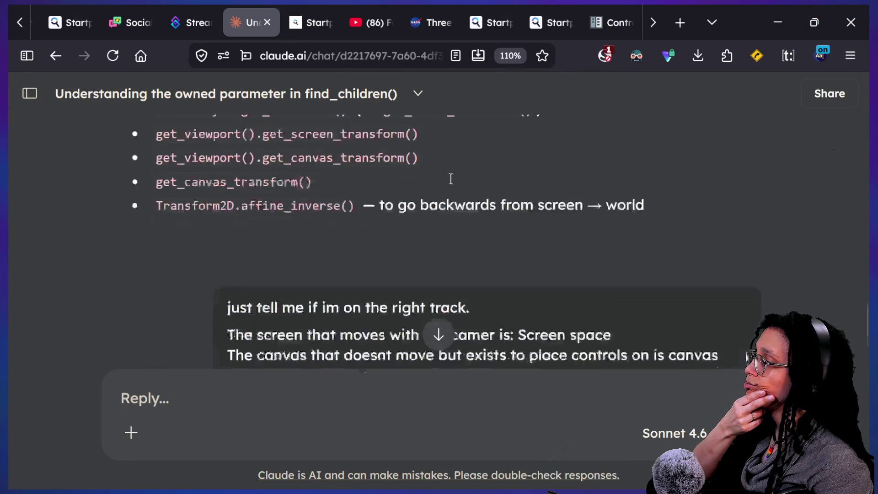
{"action": "scroll", "coordinate": [451, 181], "scroll_direction": "down", "scroll_amount": 1}
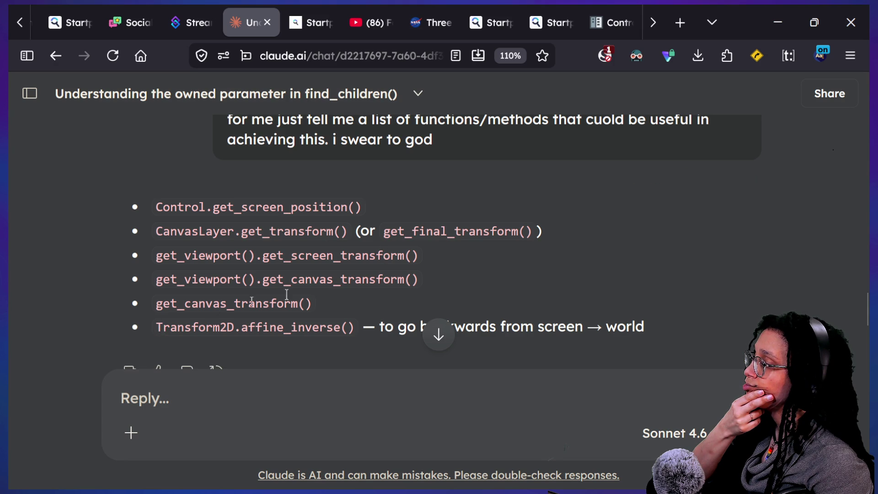
{"action": "scroll", "coordinate": [352, 289], "scroll_direction": "down", "scroll_amount": 1}
{"action": "mouse_move", "coordinate": [385, 289]}
{"action": "left_mouse_down"}
{"action": "mouse_move", "coordinate": [499, 289]}
{"action": "mouse_move", "coordinate": [156, 291]}
{"action": "left_mouse_up"}
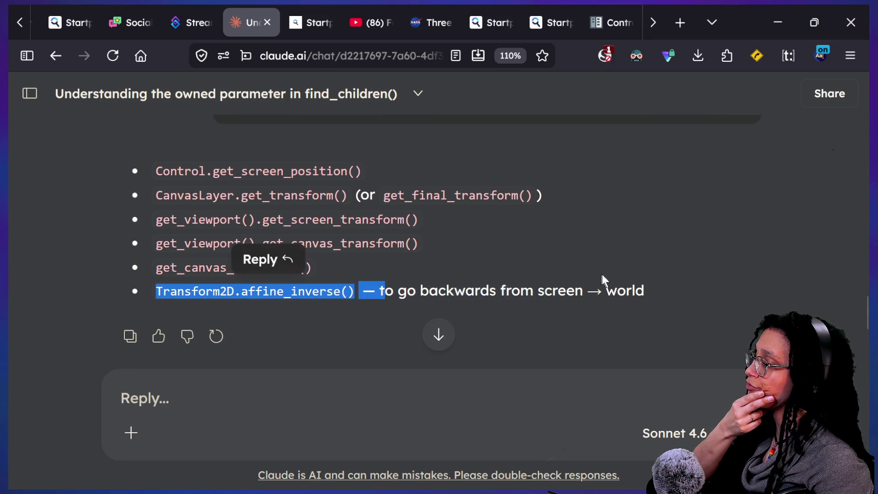
{"action": "left_click", "coordinate": [468, 262]}
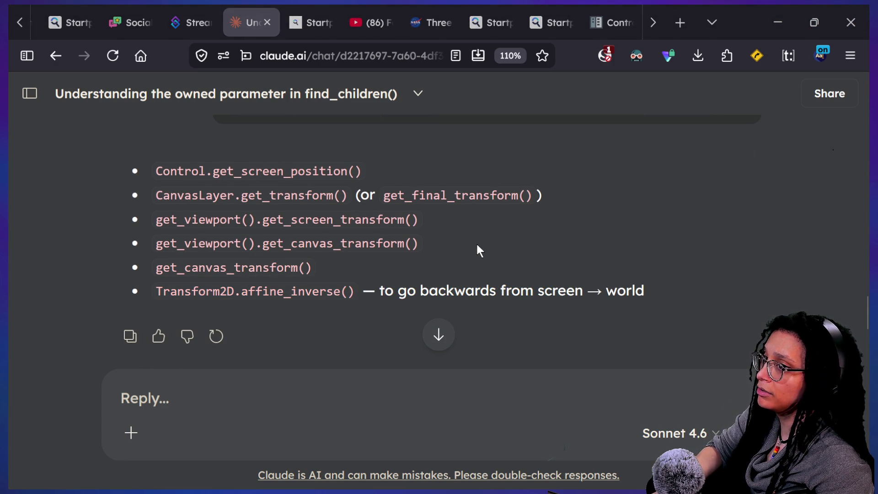
{"action": "key", "text": "alt+Tab"}
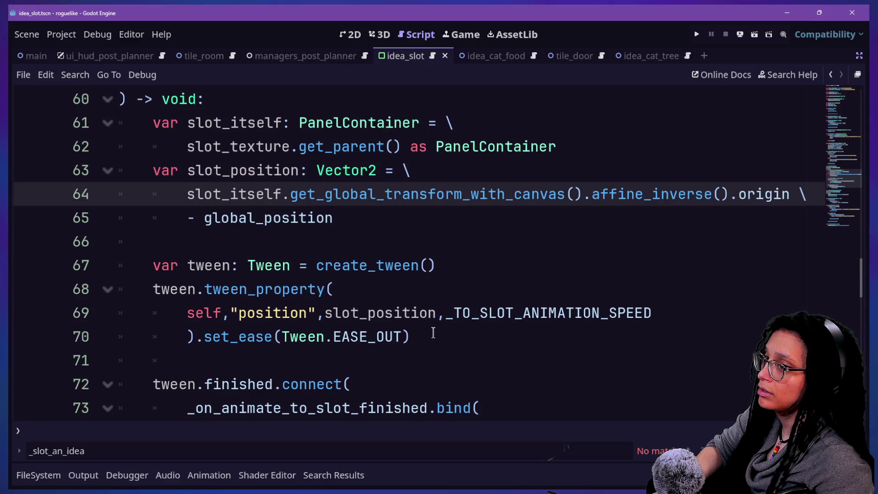
Replace get_global_transform_with_canvas() on line 64 with get_screen_position() and check its documentation.
{"action": "mouse_move", "coordinate": [292, 198]}
{"action": "left_mouse_down"}
{"action": "mouse_move", "coordinate": [598, 193]}
{"action": "mouse_move", "coordinate": [577, 191]}
{"action": "left_mouse_up"}
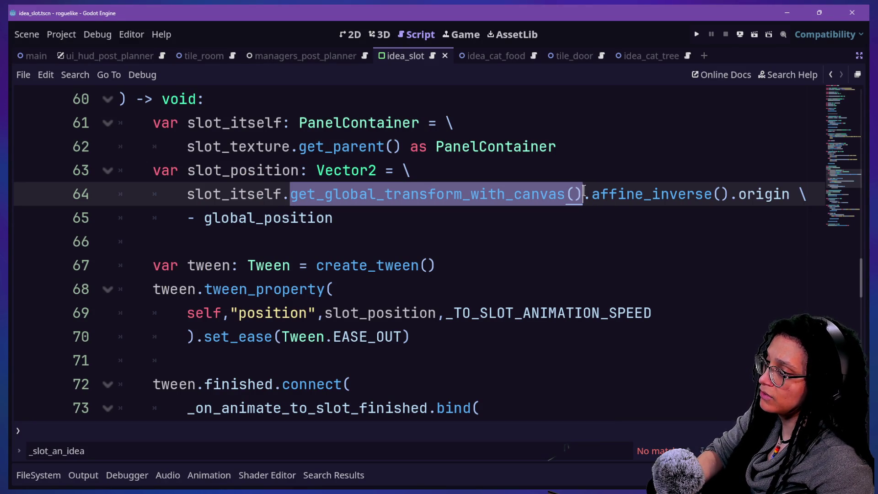
{"action": "key", "text": "BackSpace"}
{"action": "type", "text": "get"}
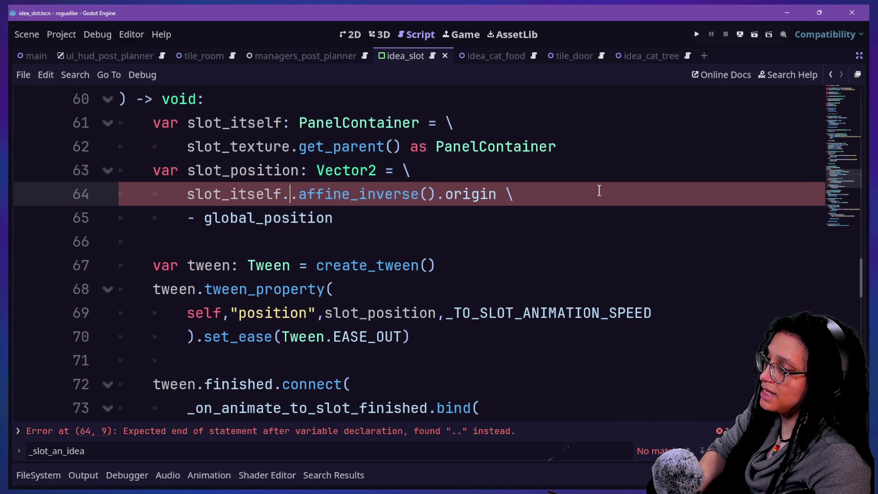
{"action": "type", "text": "_screen_posi"}
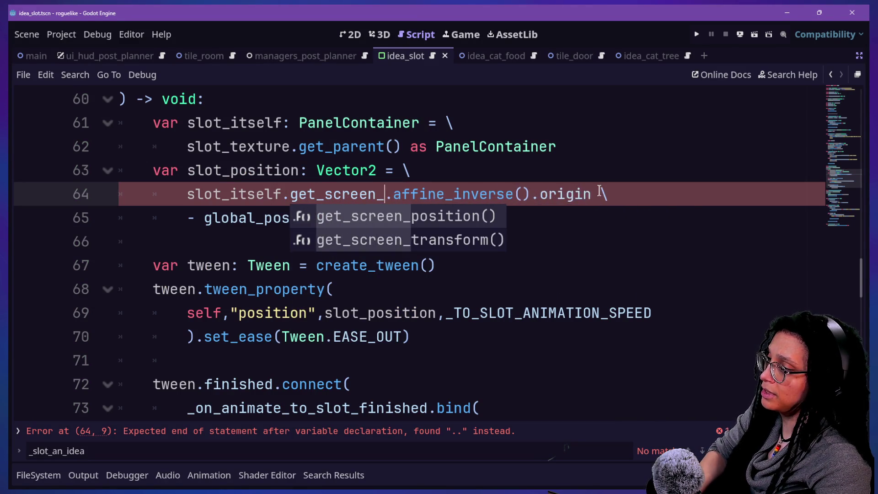
{"action": "type", "text": "tion"}
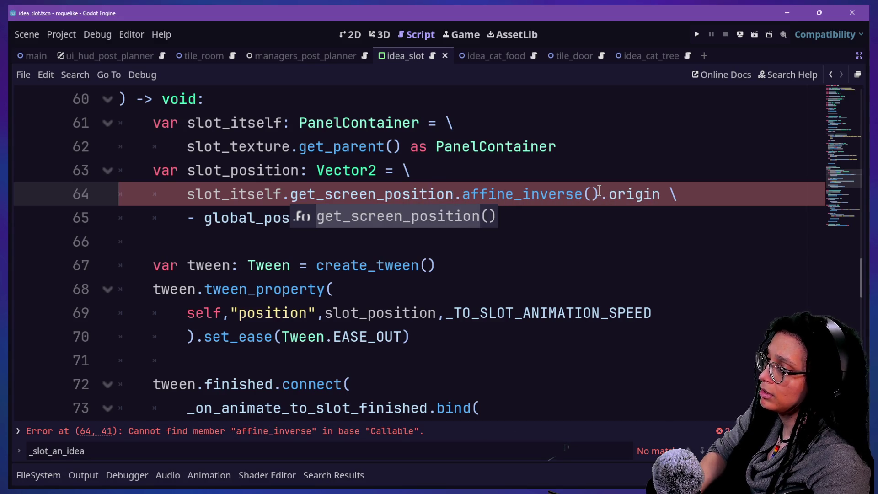
{"action": "type", "text": "()"}
{"action": "mouse_move", "coordinate": [379, 196]}
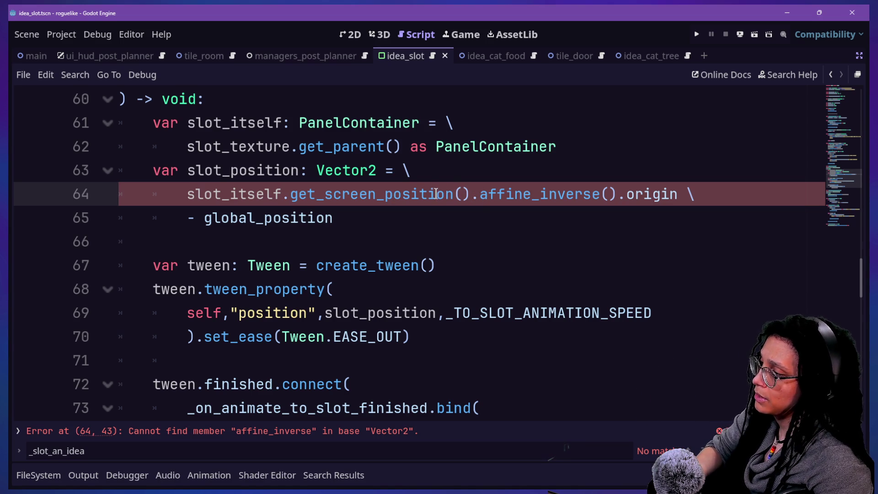
{"action": "mouse_move", "coordinate": [427, 195]}
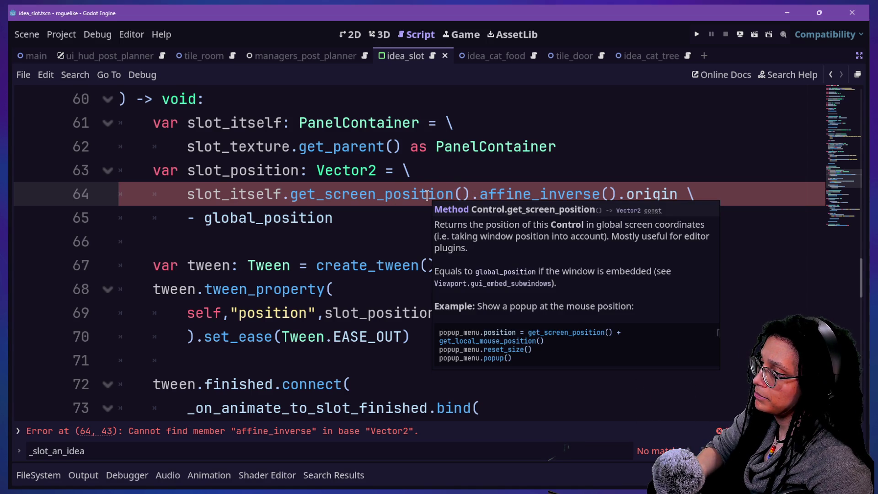
{"action": "left_click", "coordinate": [393, 201]}
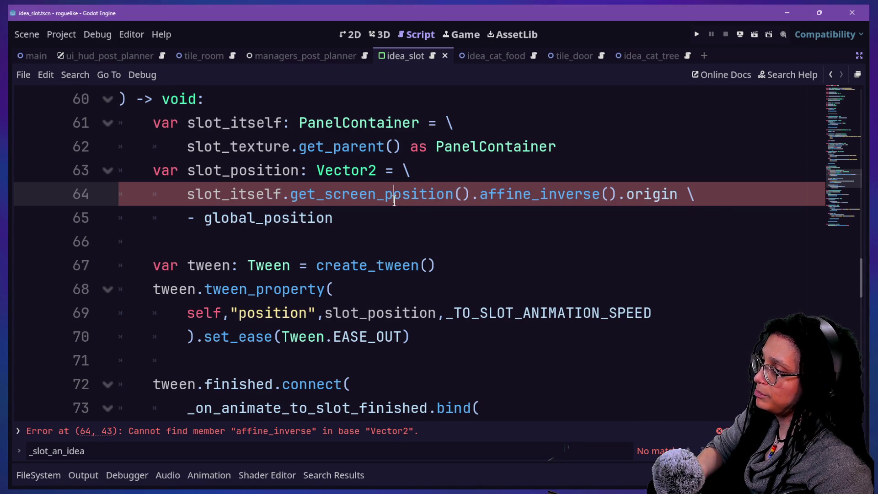
{"action": "mouse_move", "coordinate": [394, 201]}
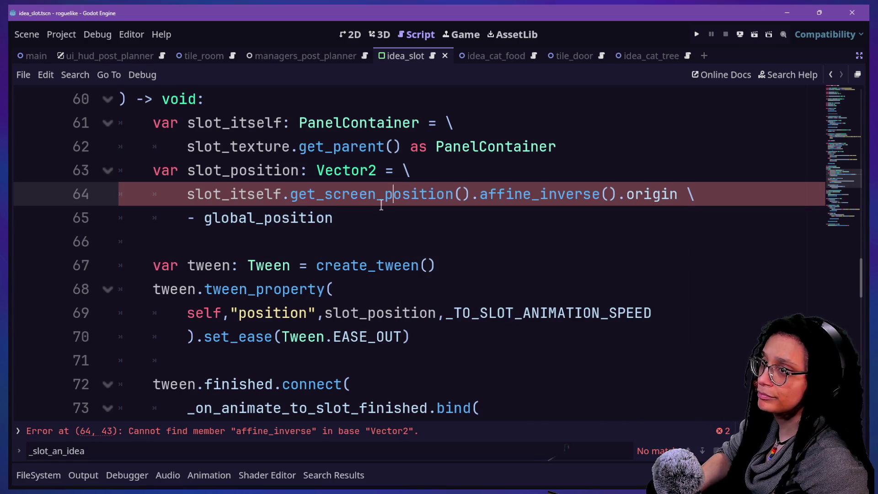
{"action": "key", "text": "alt+Tab"}
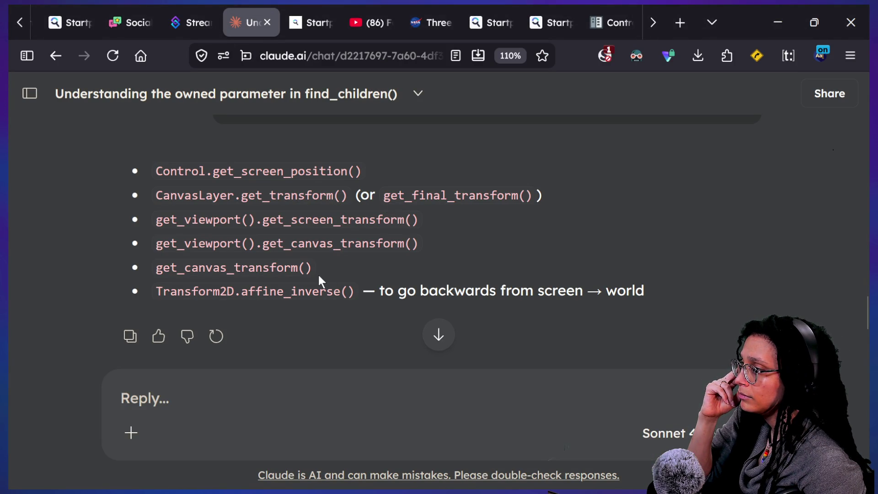
Look over the transform function lines in Claude's reply, including Transform2D.affine_inverse().
{"action": "left_click_drag", "start_coordinate": [235, 196], "coordinate": [314, 220]}
{"action": "left_click", "coordinate": [358, 203]}
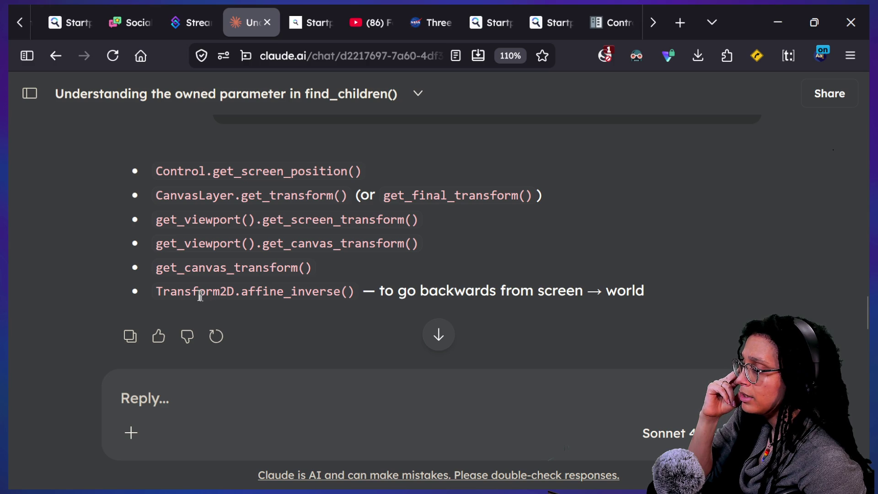
{"action": "left_click_drag", "start_coordinate": [201, 293], "coordinate": [249, 292]}
{"action": "left_click", "coordinate": [294, 291]}
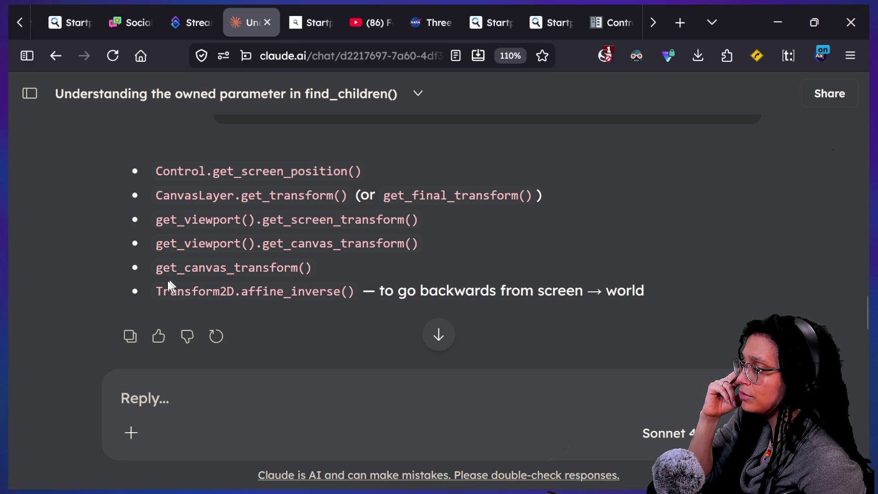
{"action": "left_click_drag", "start_coordinate": [173, 291], "coordinate": [379, 292]}
{"action": "left_click", "coordinate": [350, 279]}
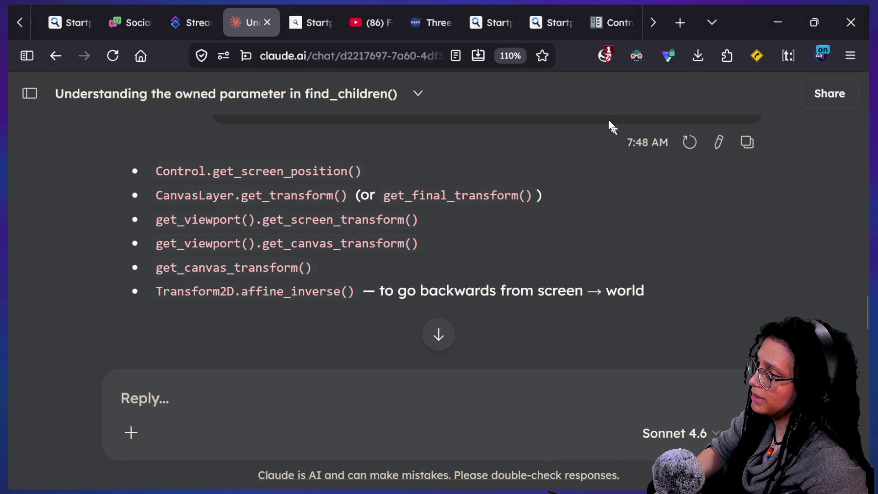
Go to the Godot docs tab and start a search for get_transform().
{"action": "mouse_move", "coordinate": [606, 120]}
{"action": "left_mouse_down"}
{"action": "mouse_move", "coordinate": [587, 42]}
{"action": "mouse_move", "coordinate": [599, 28]}
{"action": "left_mouse_up"}
{"action": "key", "text": "alt"}
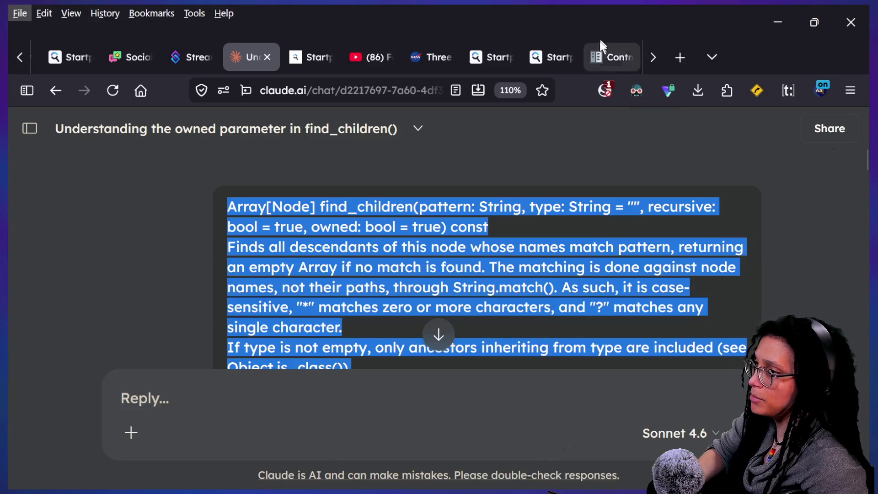
{"action": "left_click", "coordinate": [602, 45]}
{"action": "left_click", "coordinate": [210, 96]}
{"action": "type", "text": "get_transform("}
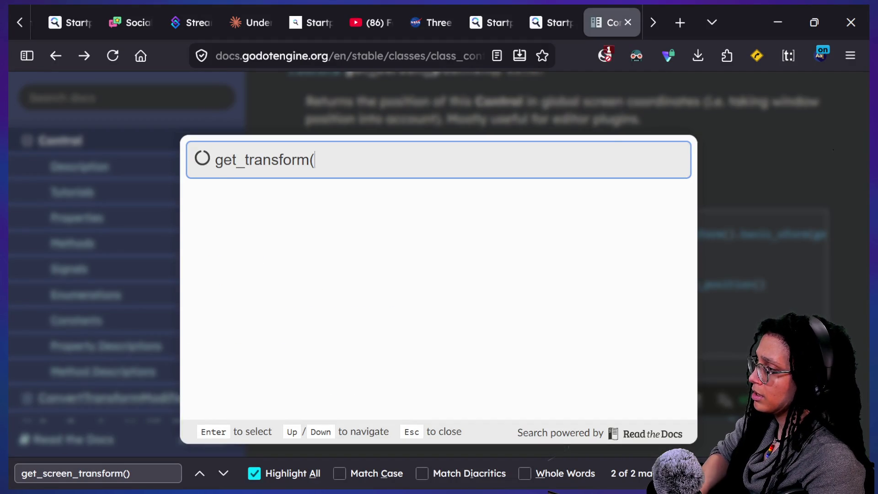
{"action": "type", "text": ")"}
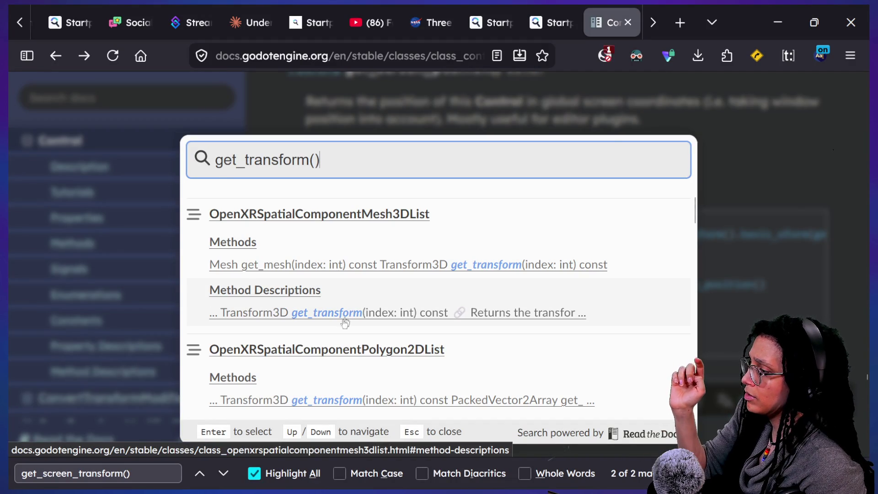
Scroll the get_transform() search results down toward CanvasItem.
{"action": "scroll", "coordinate": [345, 323], "scroll_direction": "down", "scroll_amount": 5}
{"action": "scroll", "coordinate": [342, 325], "scroll_direction": "down", "scroll_amount": 9}
{"action": "scroll", "coordinate": [342, 322], "scroll_direction": "down", "scroll_amount": 3}
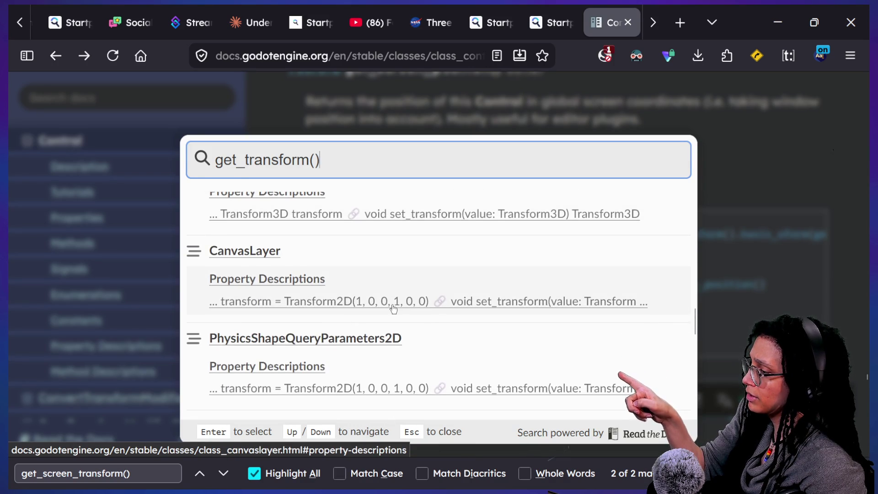
{"action": "scroll", "coordinate": [393, 309], "scroll_direction": "down", "scroll_amount": 10}
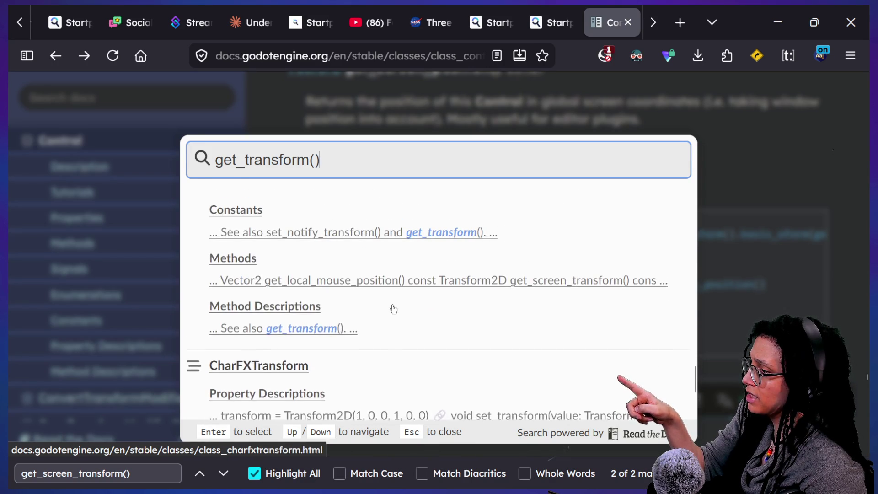